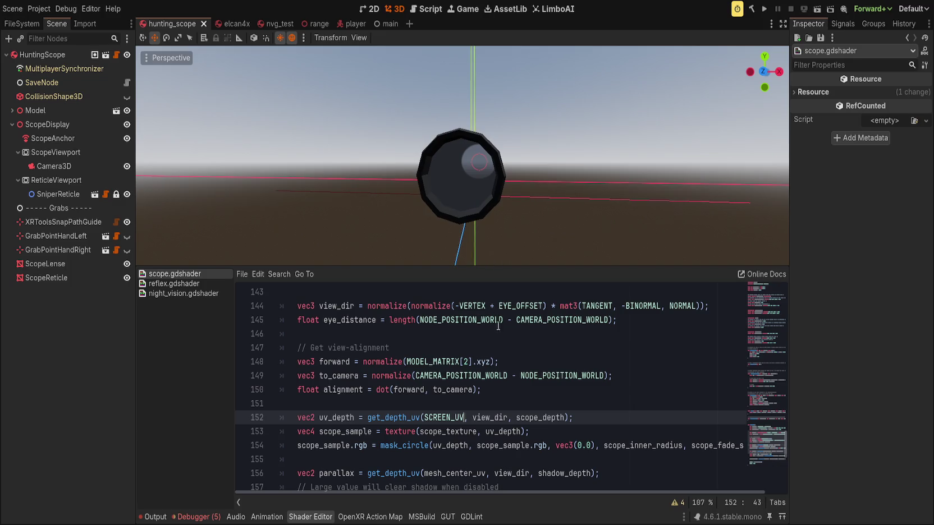
Step: Select the ScopeLense node and run the project to test the hunting scope
click(600, 416)
scroll(369, 191, down, 3)
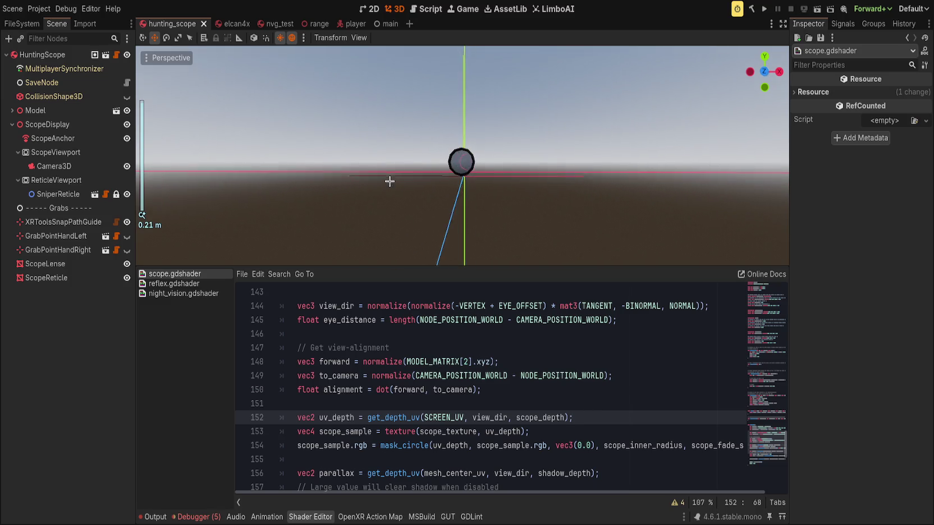
scroll(398, 189, up, 2)
scroll(398, 189, up, 1)
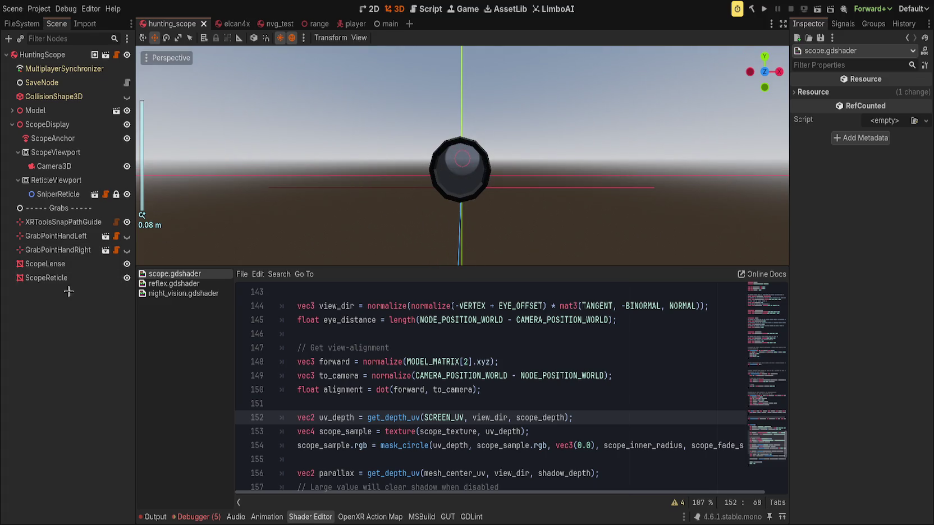
click(56, 263)
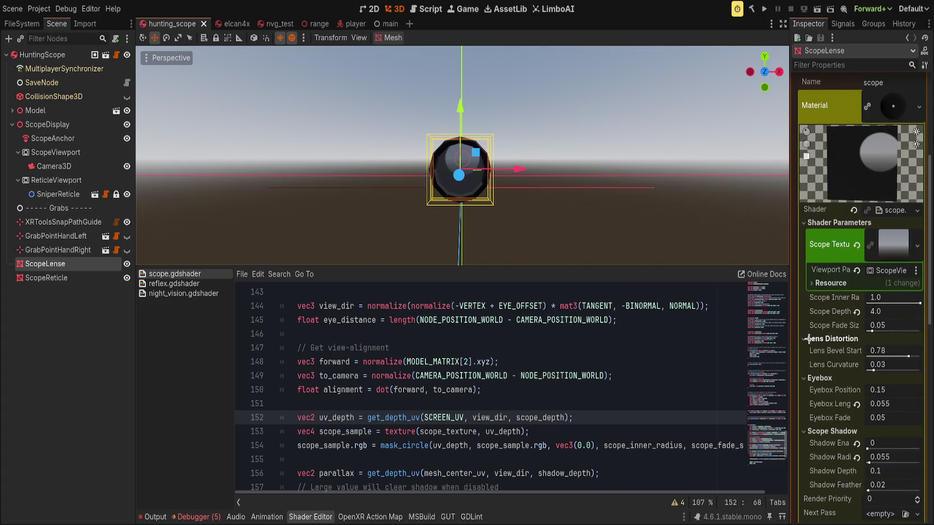
scroll(628, 231, up, 2)
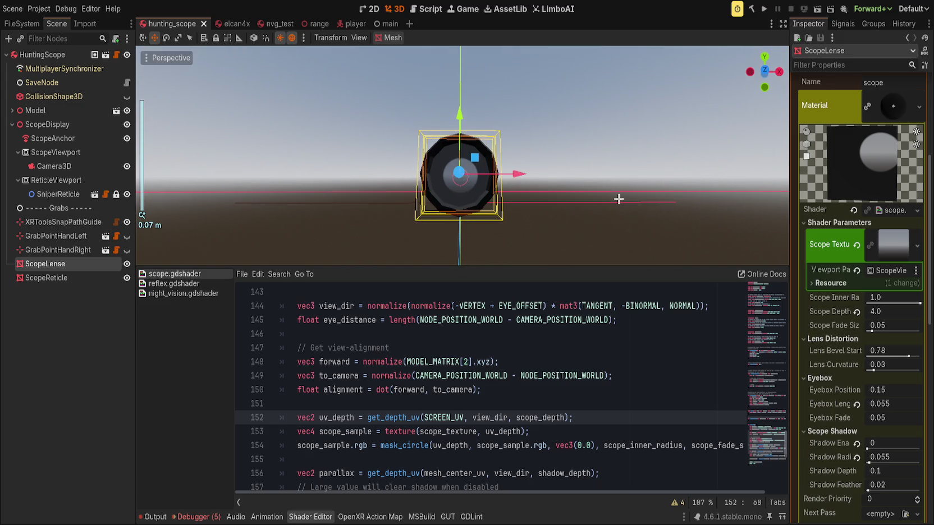
click(765, 6)
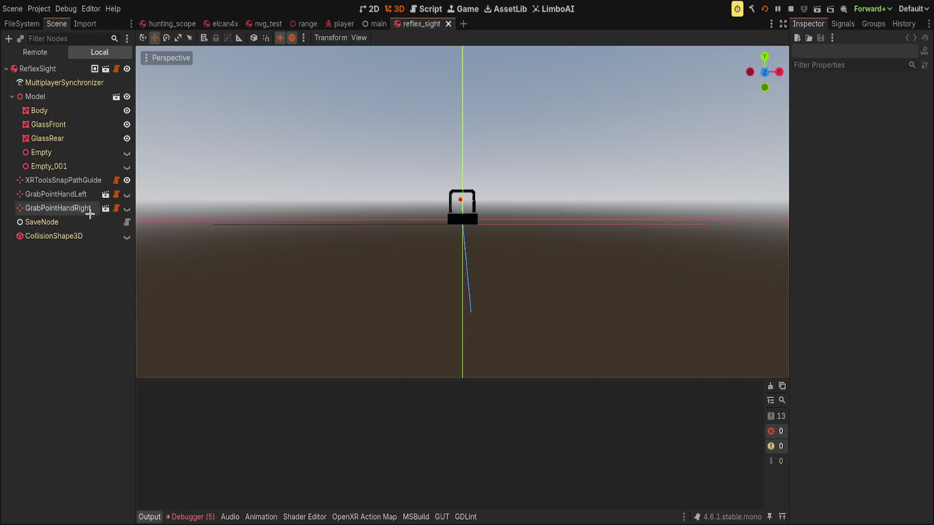
Step: Select GlassRear, clear its Reticle Texture and make its material unique
click(75, 139)
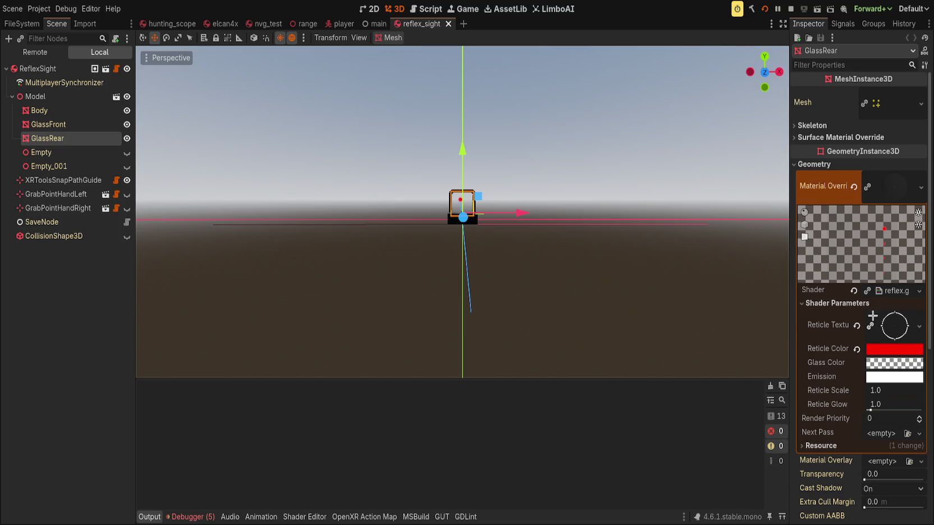
click(856, 326)
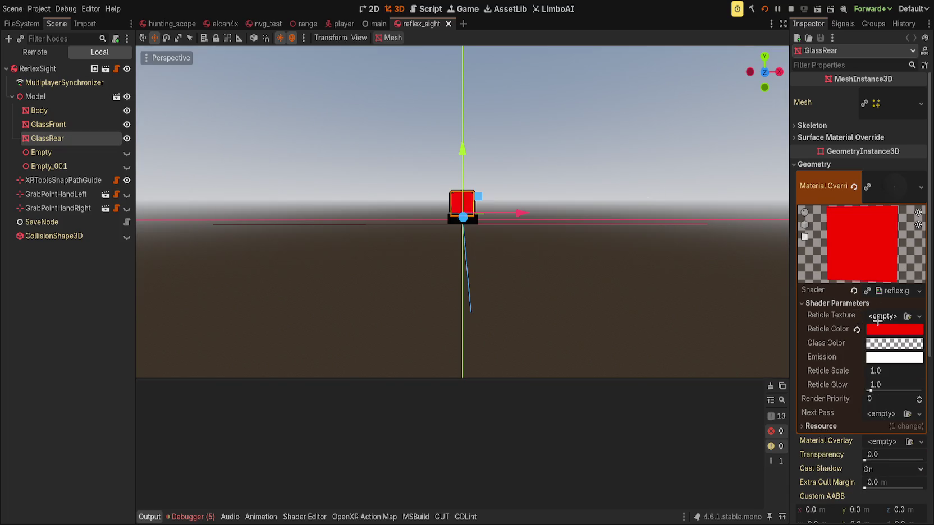
click(867, 188)
click(837, 303)
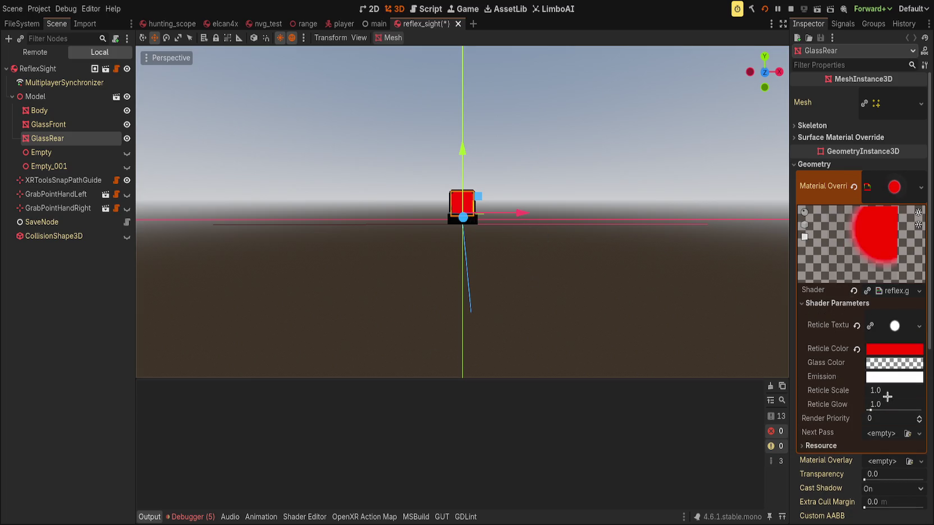
Step: Set GlassRear's Reticle Scale to 50 and bring up the shader code panel
drag(886, 393, 926, 393)
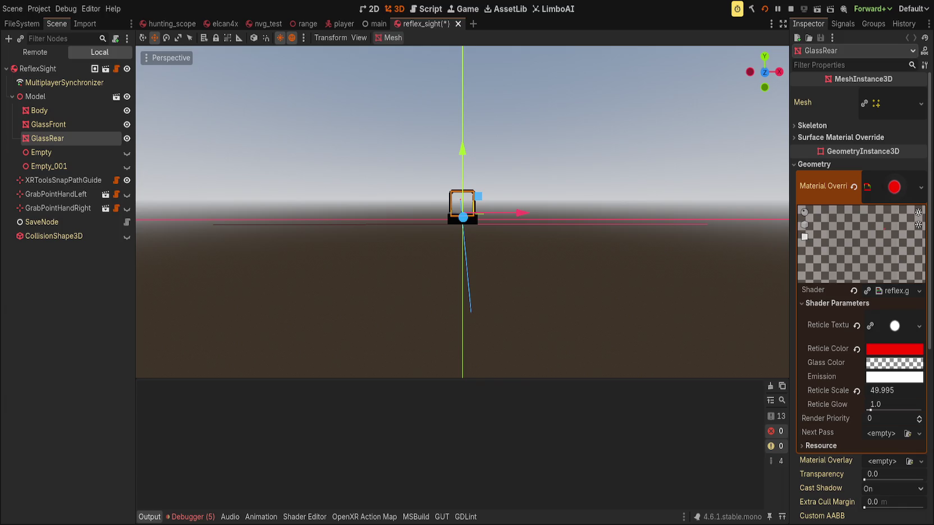
click(900, 392)
text(50)
key(Return)
key(alt+s)
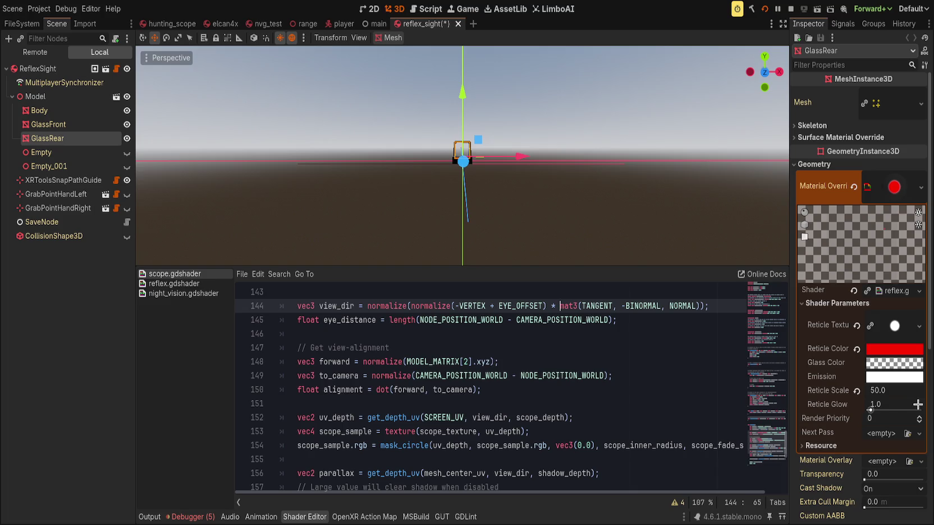
Step: Raise GlassRear's Reticle Glow to 16.0 and save the reflex_sight scene
click(644, 334)
click(621, 254)
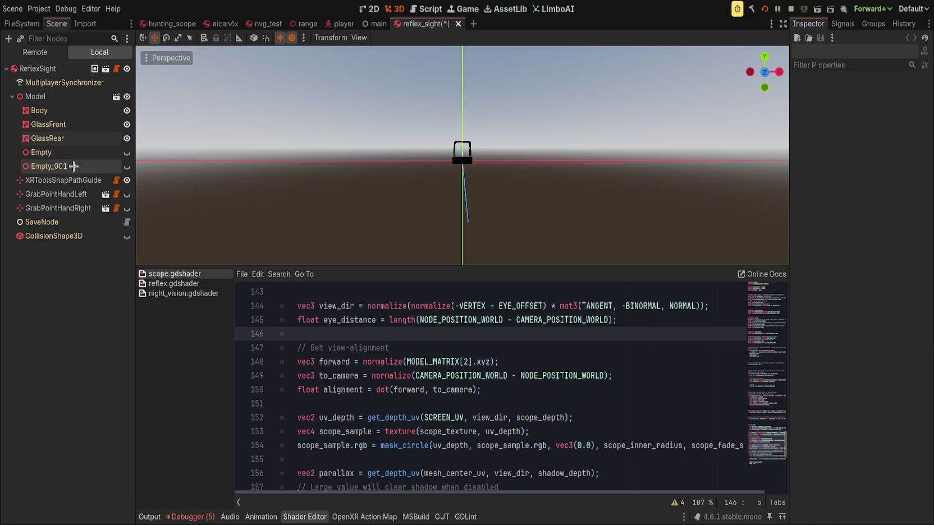
click(85, 138)
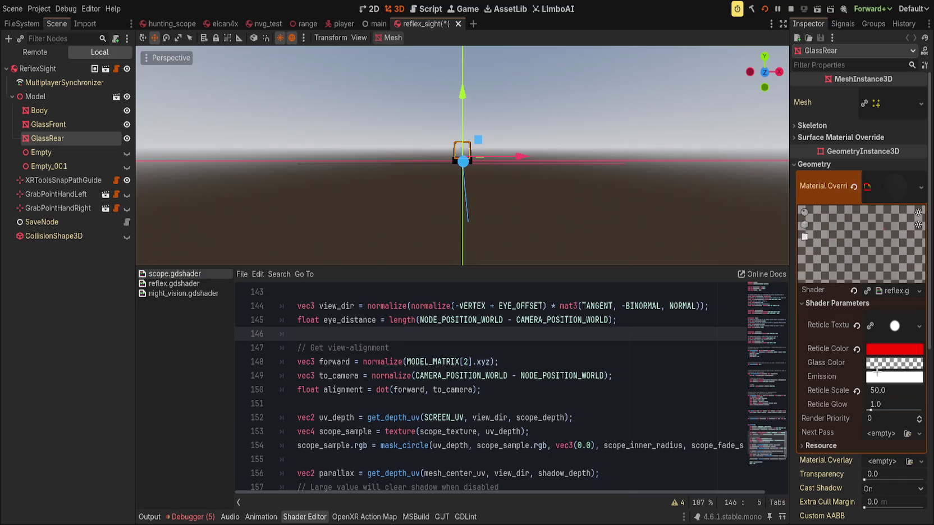
drag(871, 405, 921, 410)
key(ctrl+s)
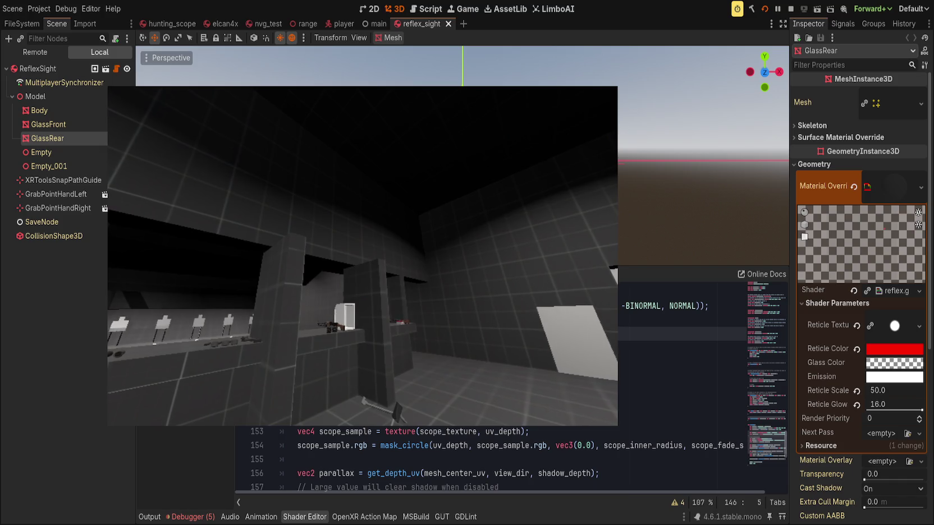
Step: Restart the game with the restart command in its in-game console
key(grave)
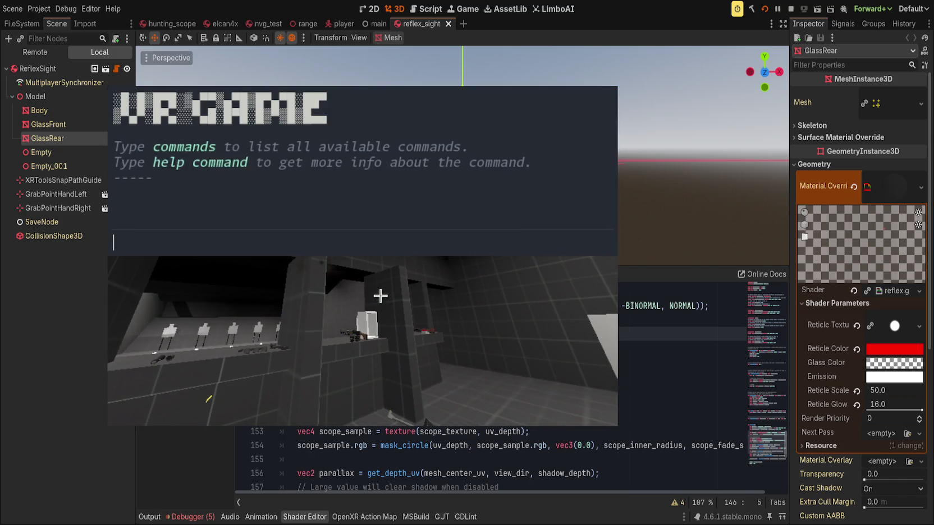
text(restart)
key(Return)
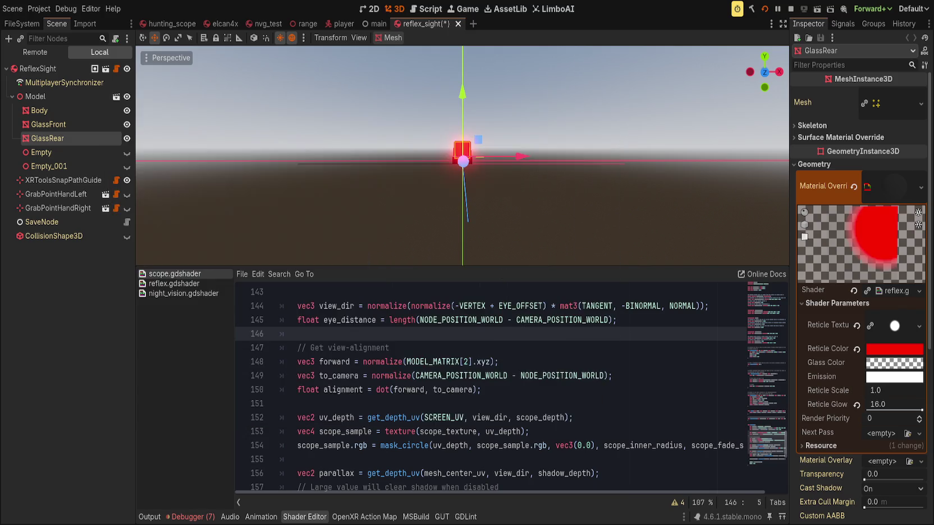
Step: Reset GlassRear's Reticle Scale, enter 100, and save the reflex_sight scene
click(856, 390)
click(876, 391)
key(BackSpace)
text(10)
key(Return)
key(ctrl+s)
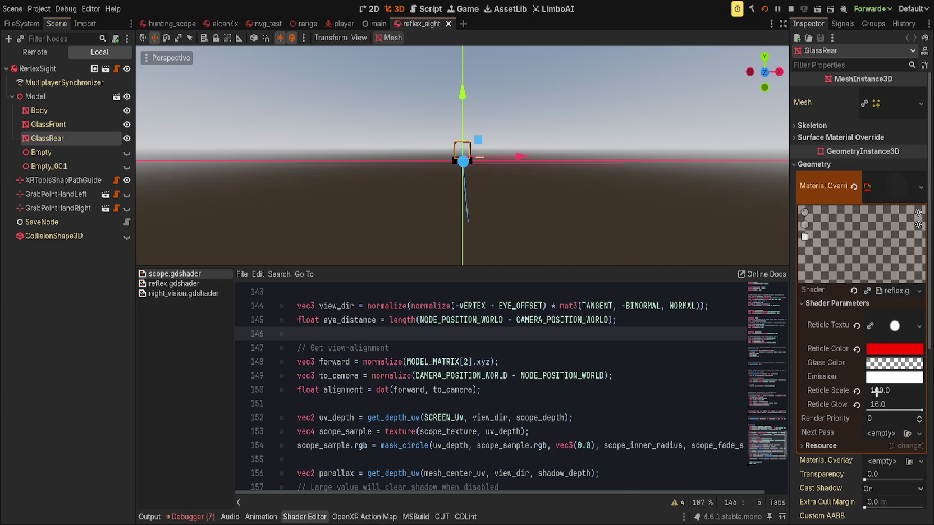
Step: Change GlassRear's Reticle Scale to 200, save reflex_sight, and move to the main scene
click(897, 393)
text(2--)
key(Return)
key(ctrl+s)
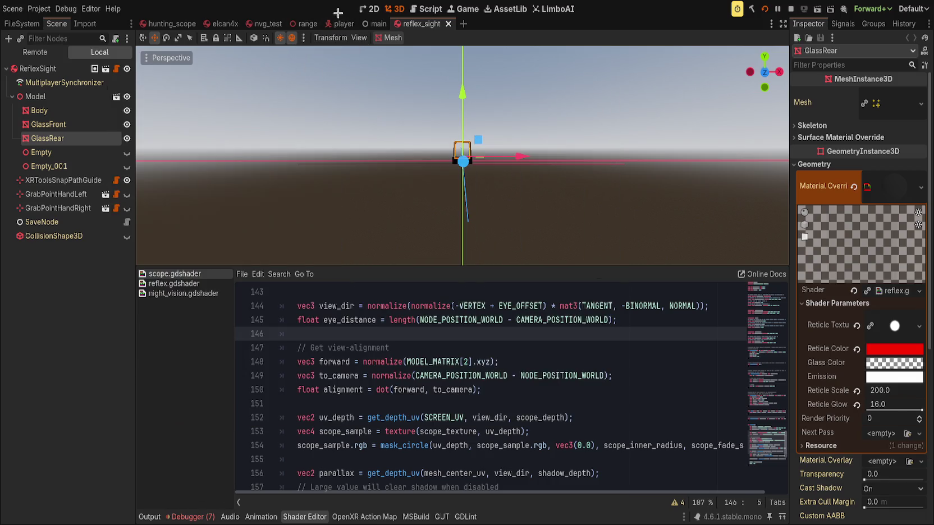
click(374, 24)
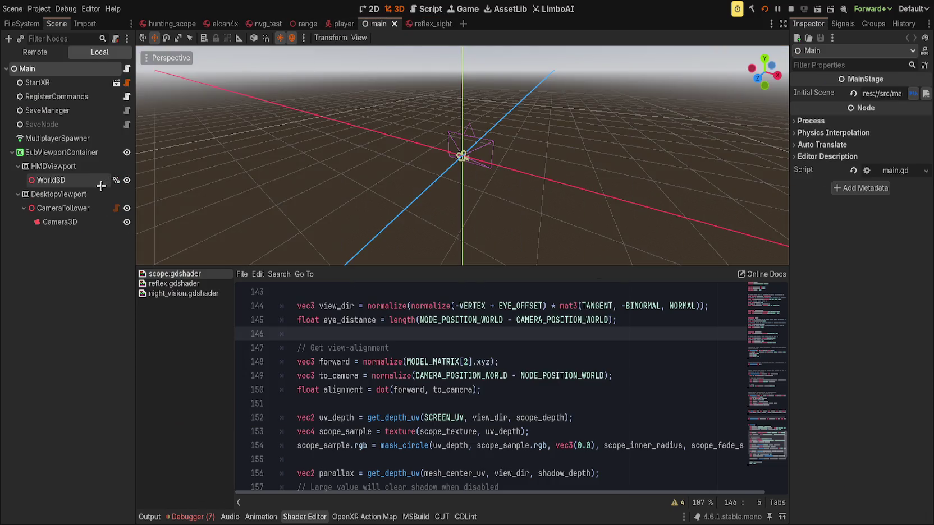
Step: Nudge the desktop Camera3D's Position X to about 0.01 m and save the main scene
click(98, 223)
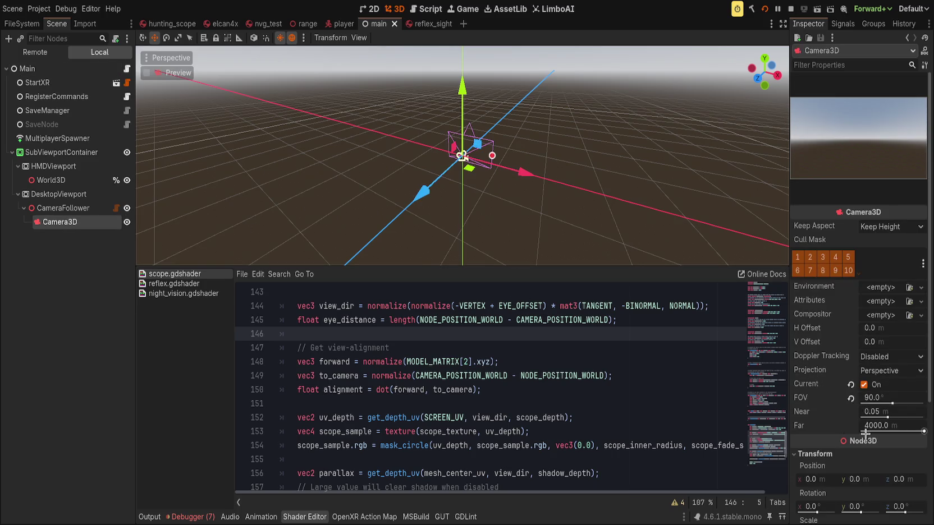
scroll(811, 420, down, 5)
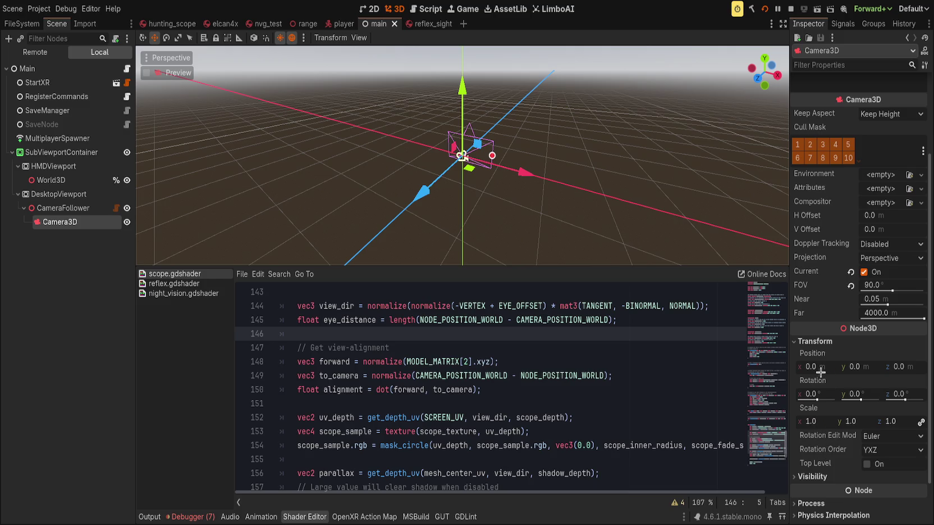
drag(821, 372, 823, 367)
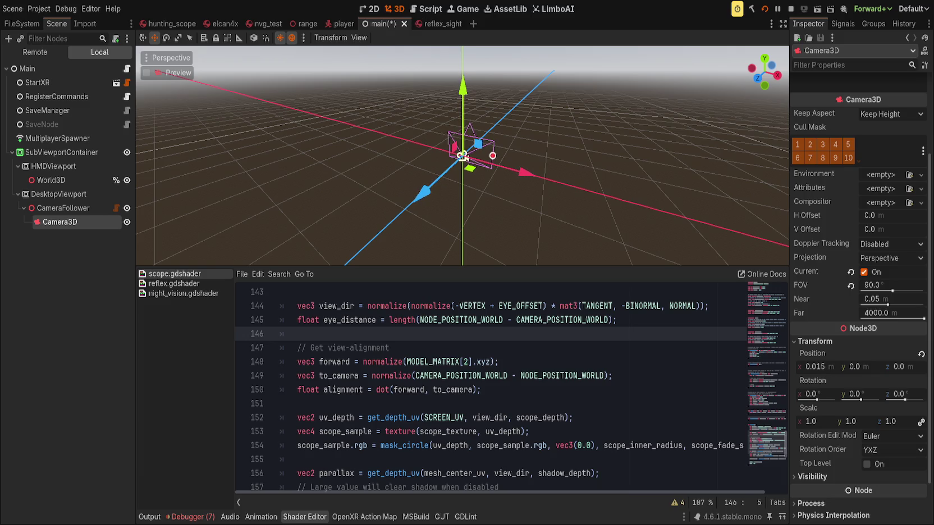
key(ctrl+s)
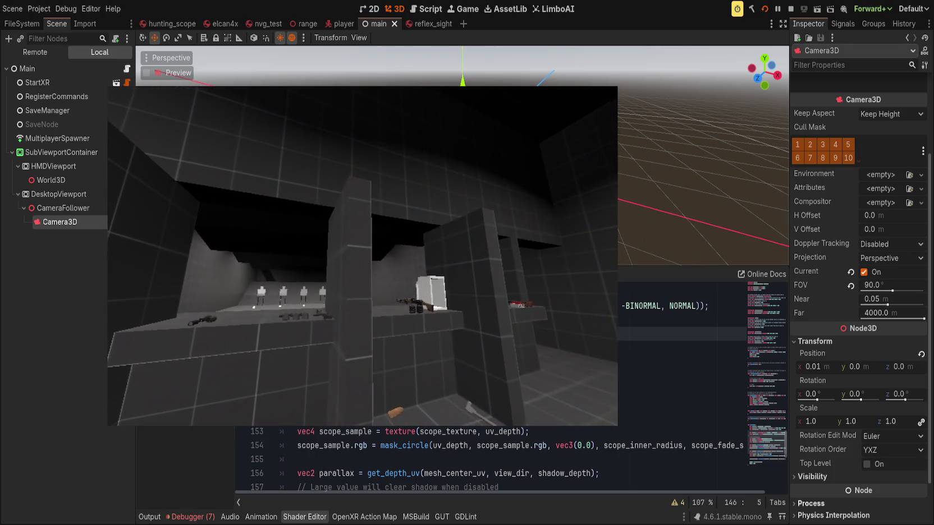
Step: Set the Camera3D Position X to -0.06 and bring the running game forward
click(463, 156)
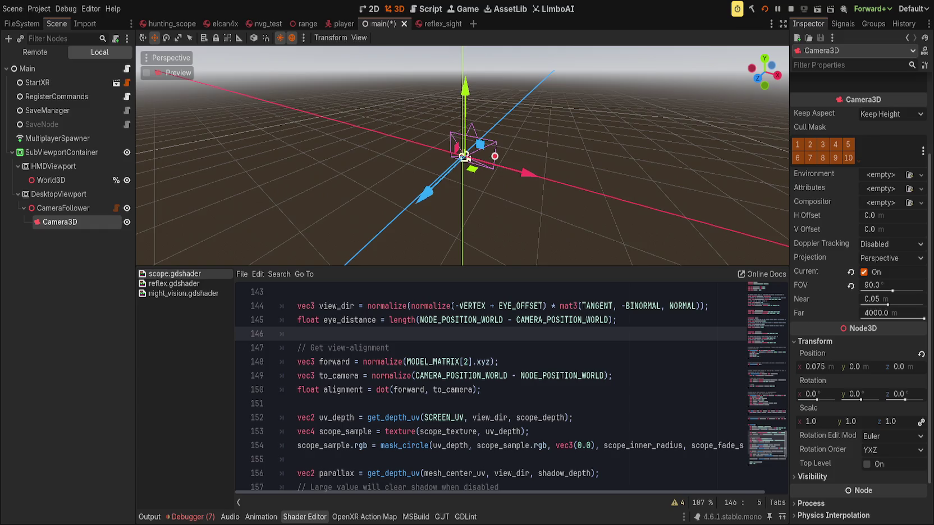
key(F5)
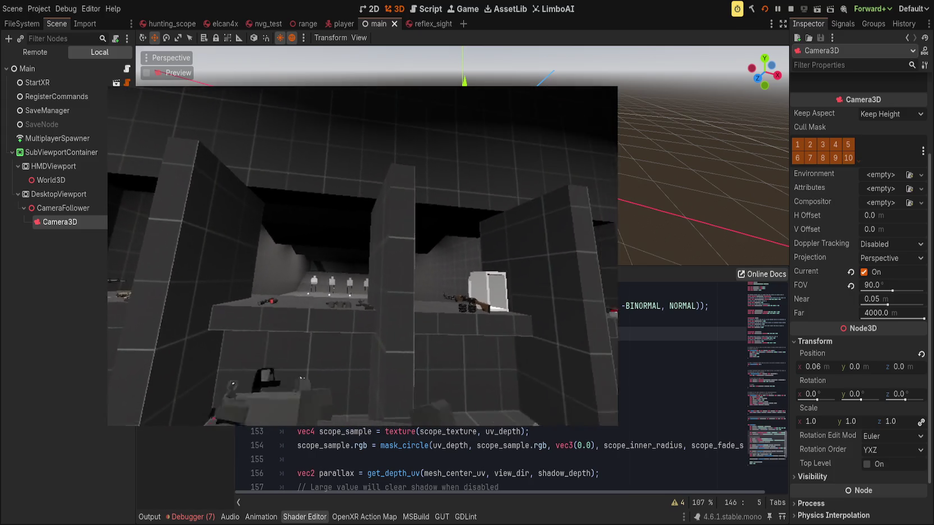
click(831, 369)
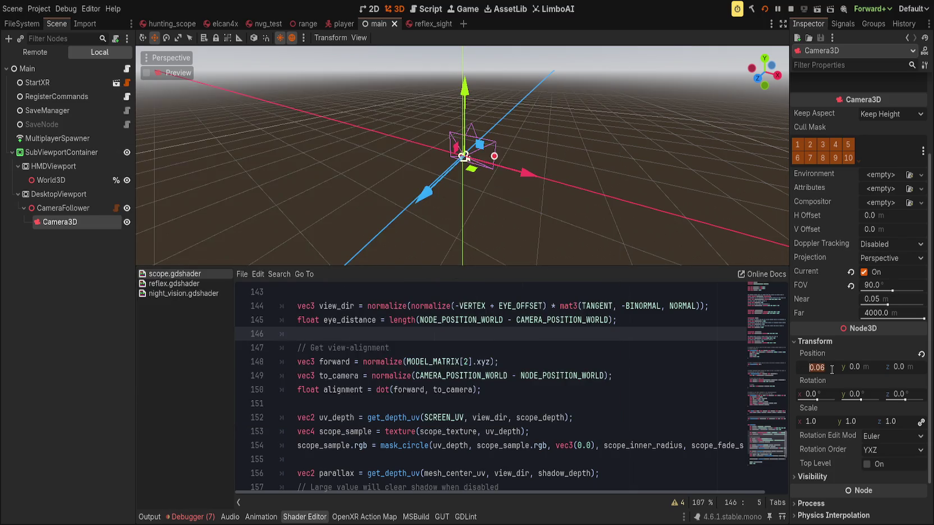
text(-0.06)
key(Return)
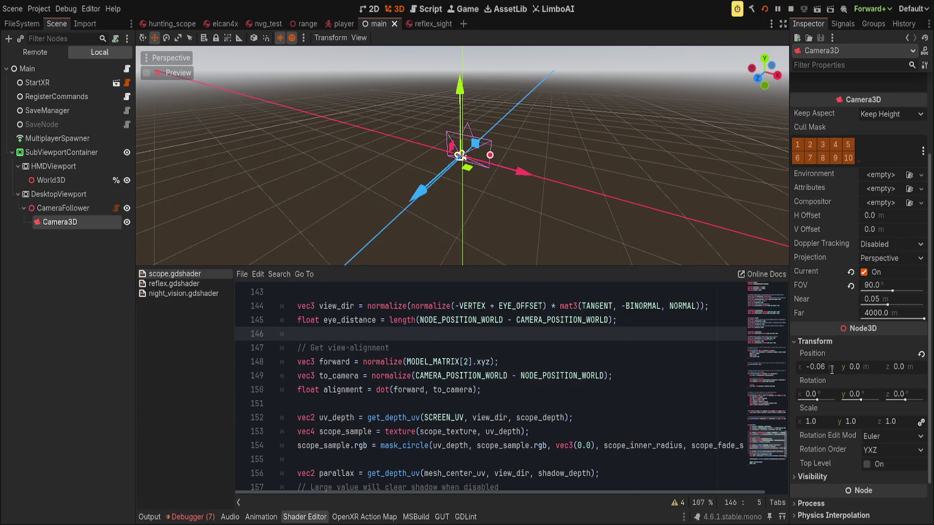
key(alt+Tab)
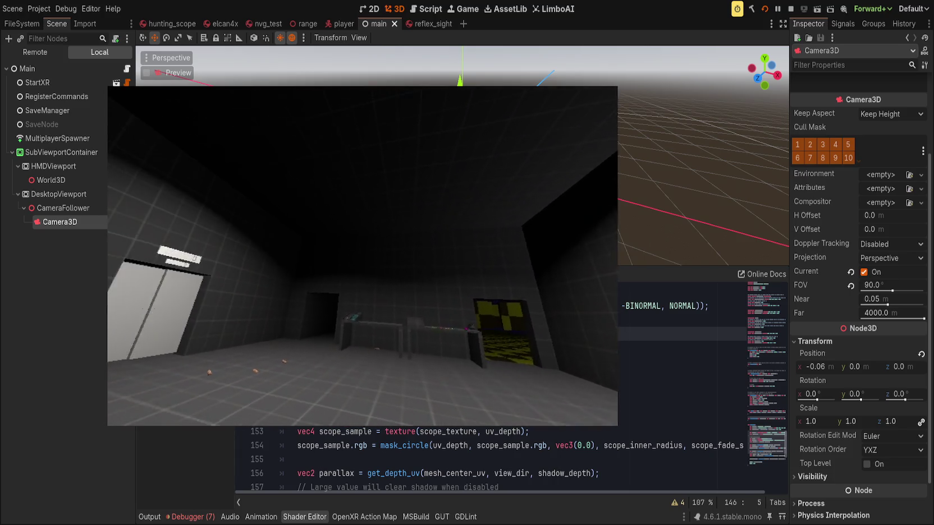
Step: Restart the game from its in-game console
key(grave)
text(restart')
key(Return)
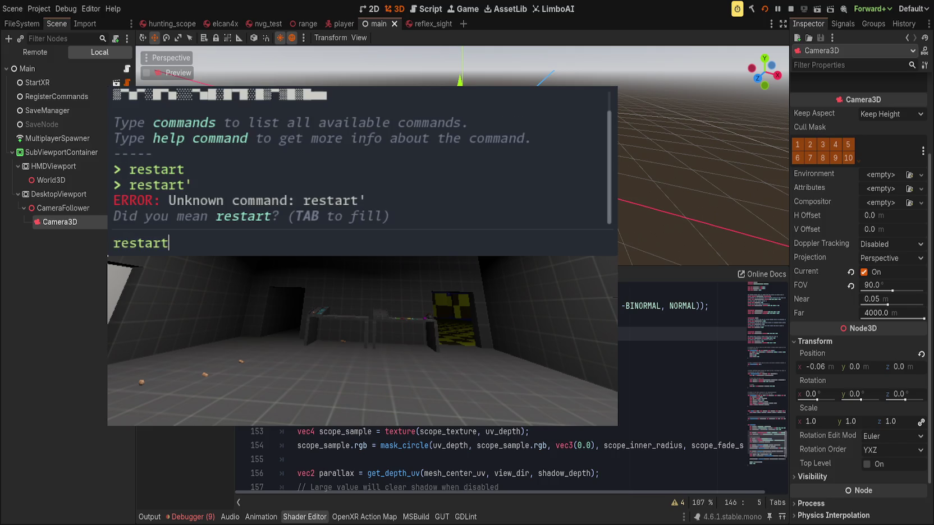
key(Return)
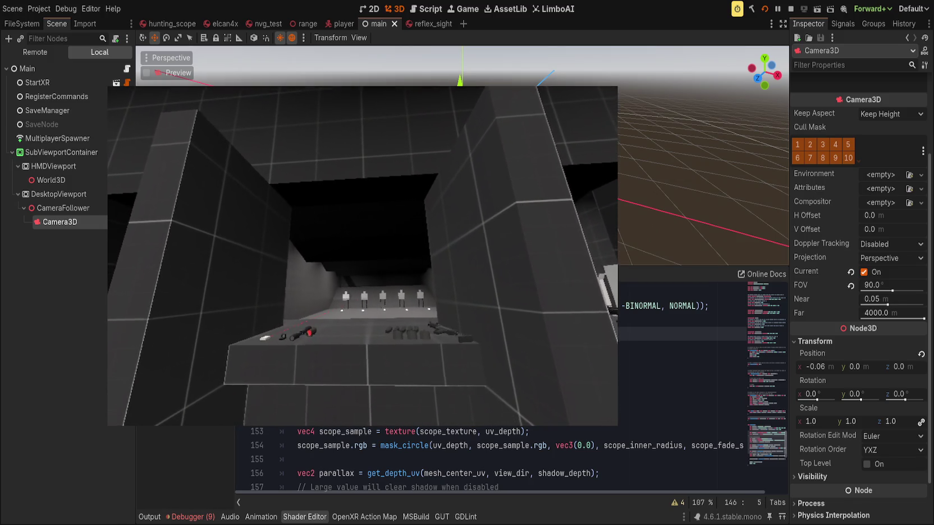
Step: Try Camera3D X offsets of -0.245, -0.03 and -0.065
click(833, 369)
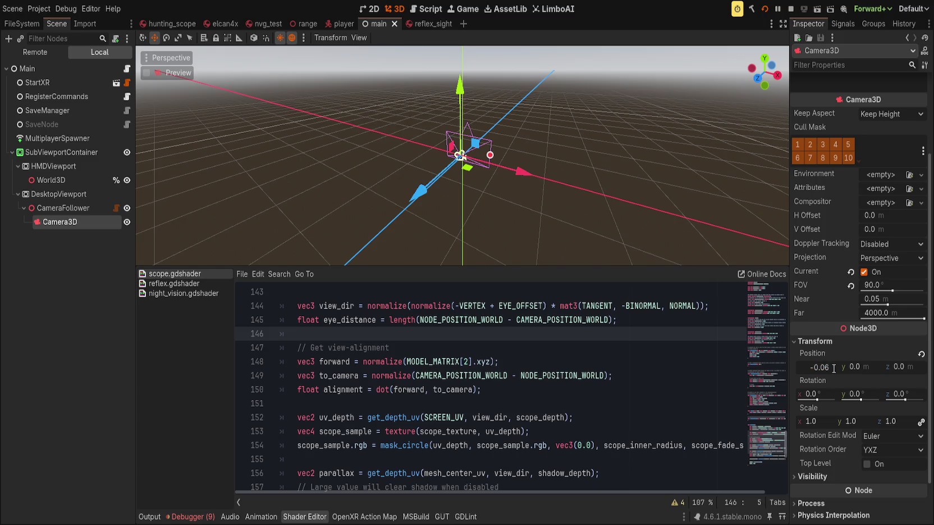
text(f)
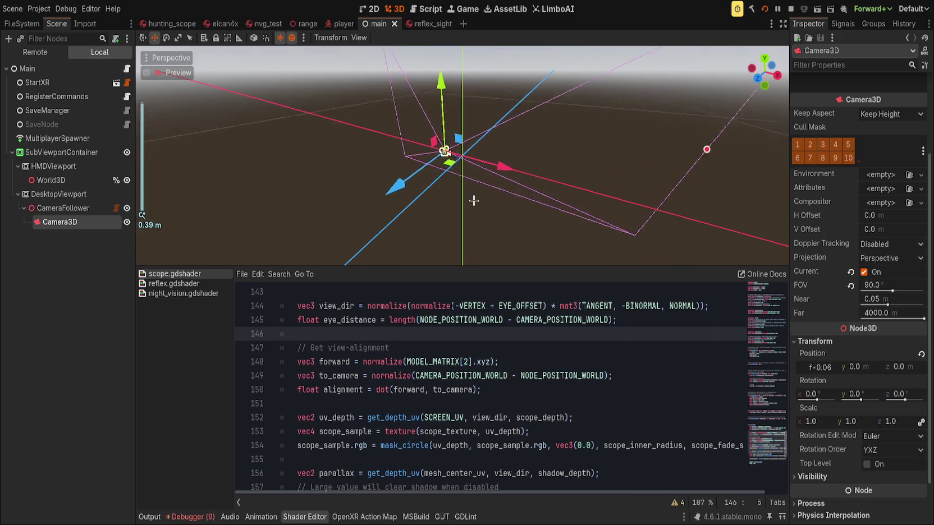
scroll(528, 58, up, 5)
drag(528, 59, 528, 135)
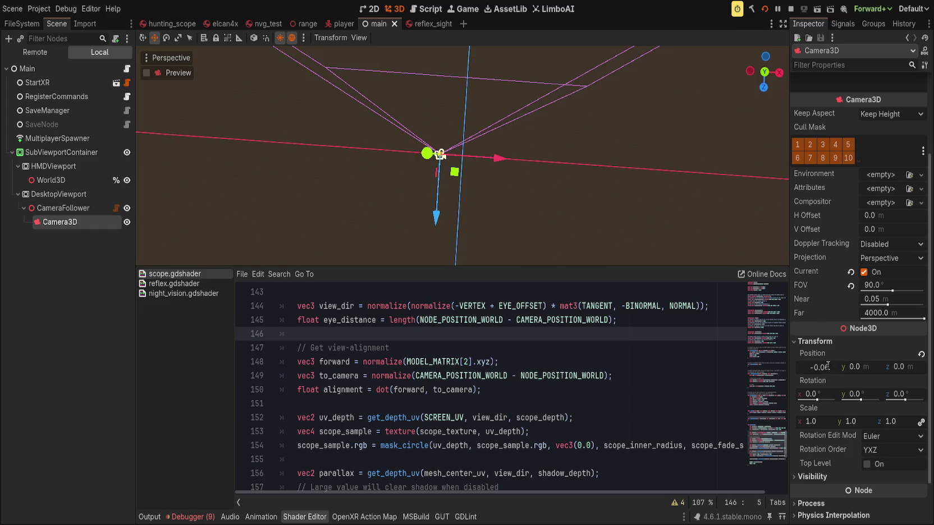
drag(808, 375, 822, 366)
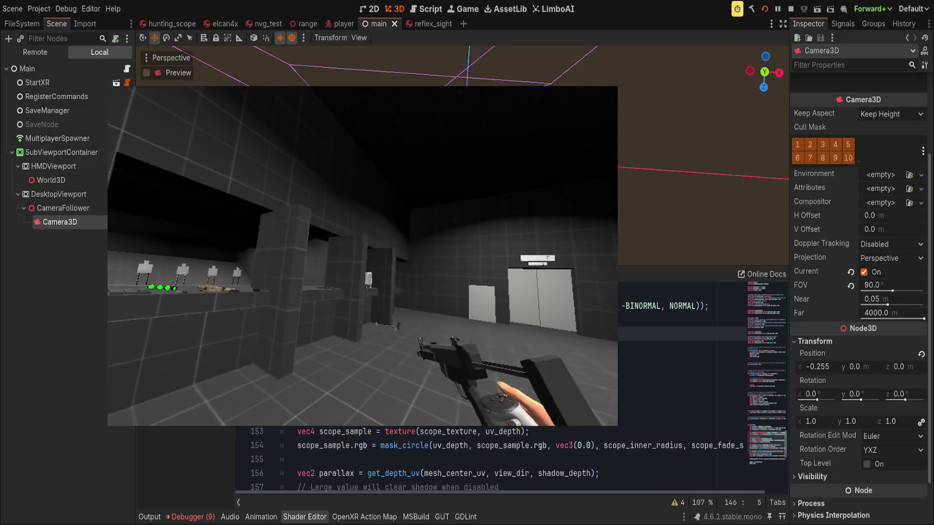
mouse_move(393, 153)
mouse_down()
mouse_move(485, 158)
mouse_move(427, 154)
mouse_move(452, 156)
mouse_up()
drag(824, 368, 820, 370)
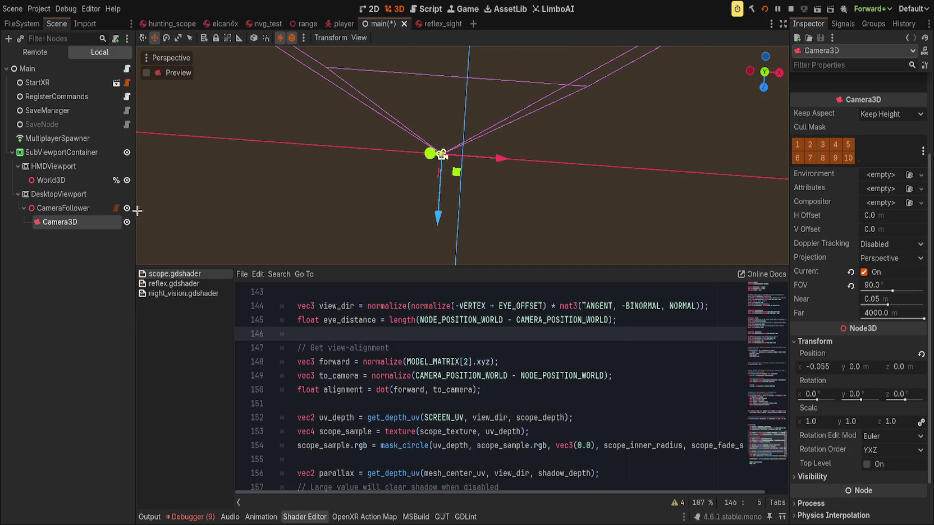
Step: Reselect Camera3D, save the main scene, and close the running game
click(107, 208)
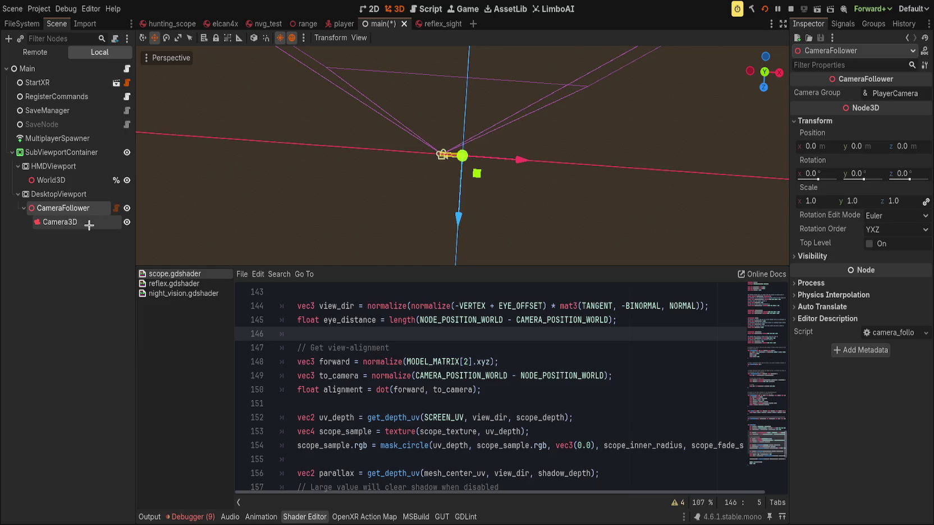
click(89, 223)
key(ctrl+s)
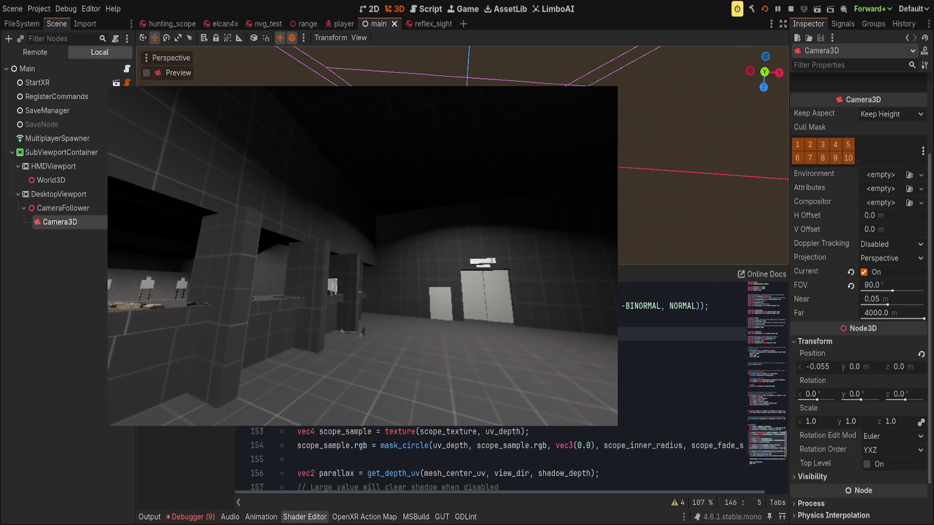
key(F8)
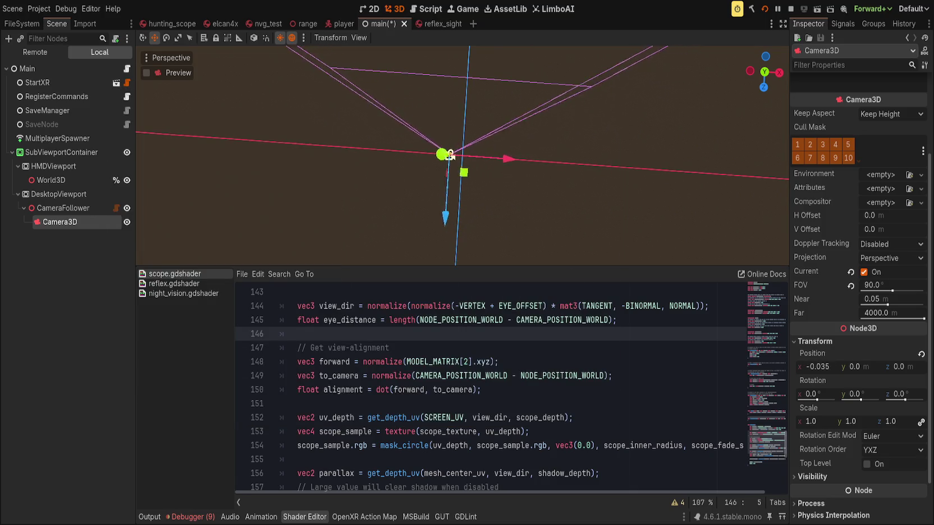
key(ctrl+s)
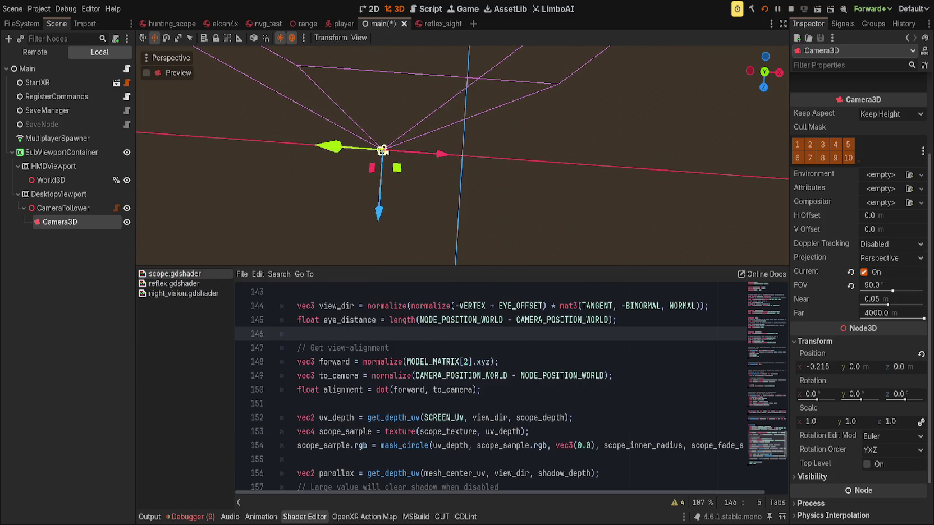
Step: Slide Camera3D X through -0.11 and 0.04 before settling at -0.03
drag(819, 368, 827, 367)
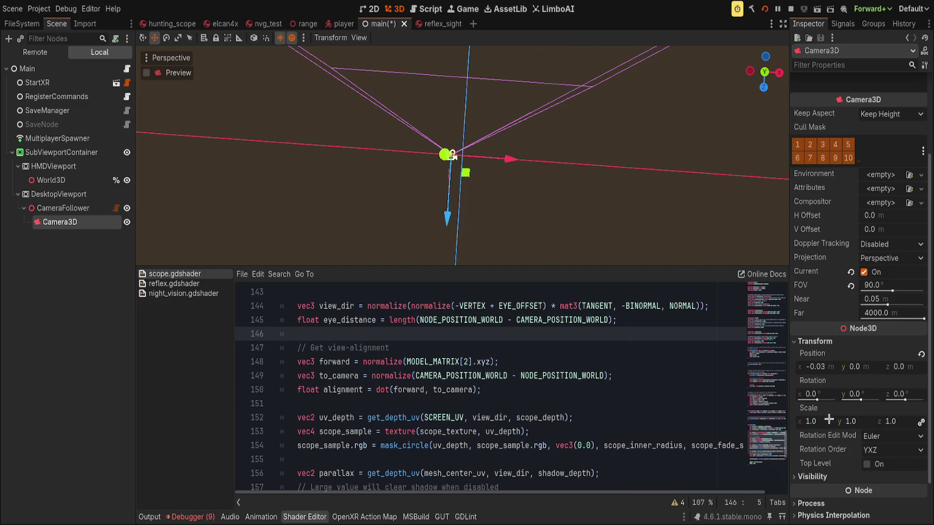
mouse_move(814, 370)
mouse_down()
mouse_move(801, 370)
mouse_move(851, 370)
mouse_move(828, 370)
mouse_up()
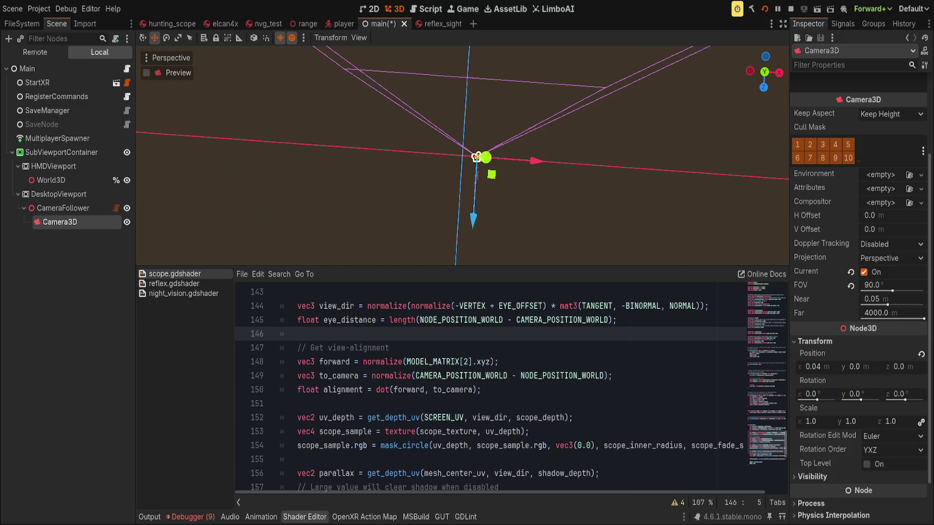
drag(828, 370, 817, 370)
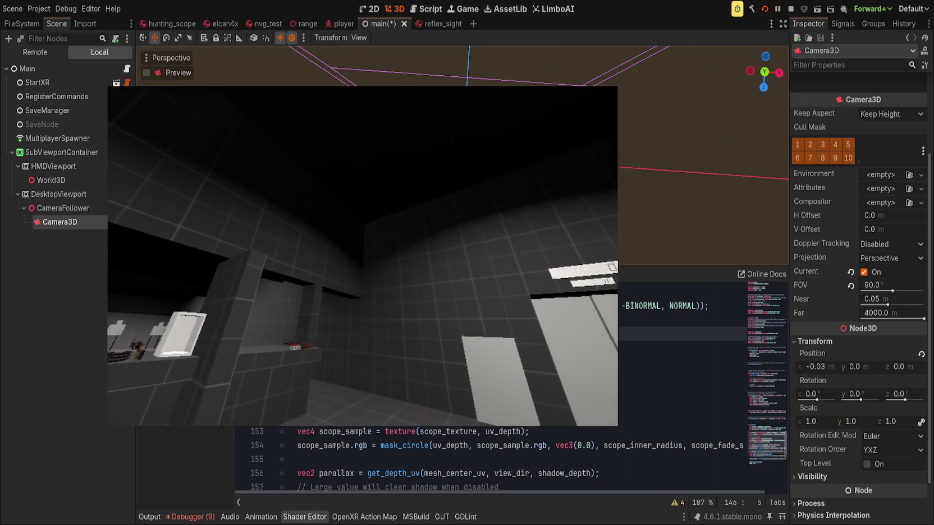
Step: Bring the editor in front of the game and switch to the player scene
click(70, 287)
click(341, 23)
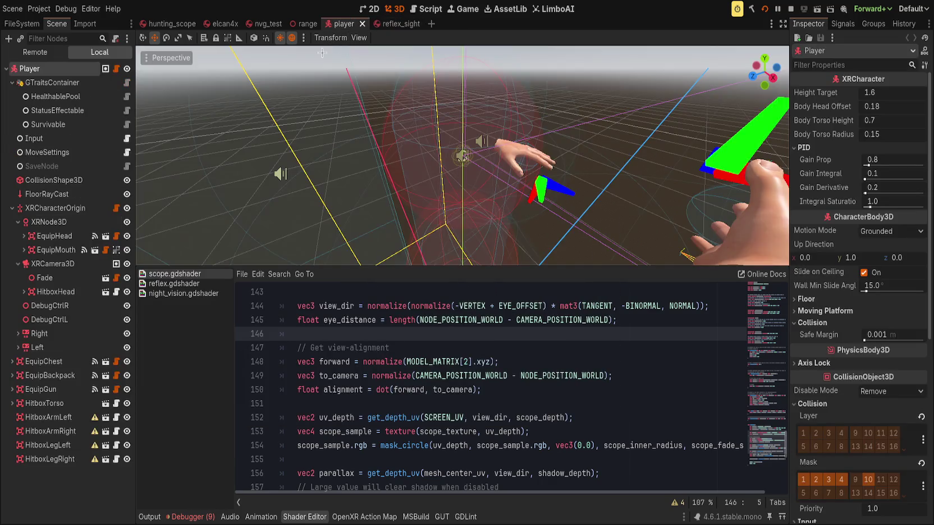
Step: Return to the reflex_sight scene and open reflex.gdshader in the Shader Editor
click(390, 24)
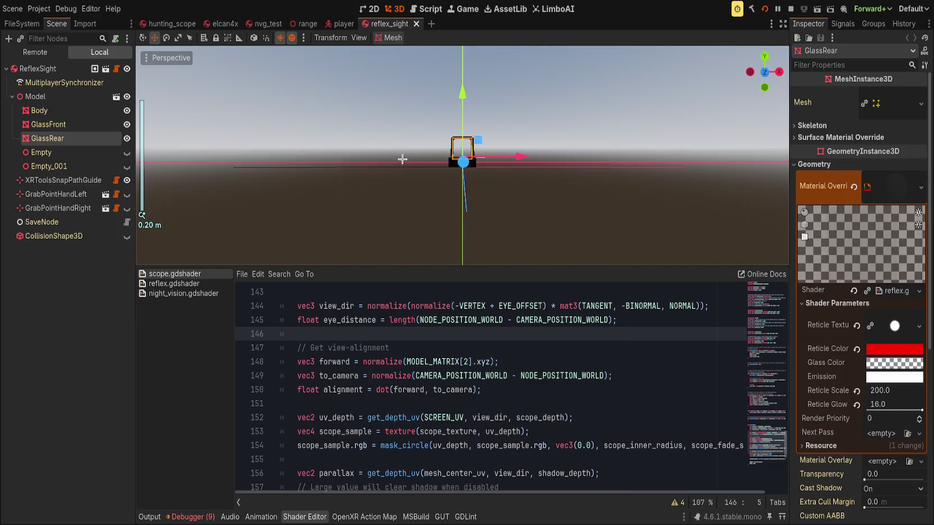
mouse_move(397, 159)
mouse_down()
mouse_move(427, 179)
mouse_move(411, 189)
mouse_up()
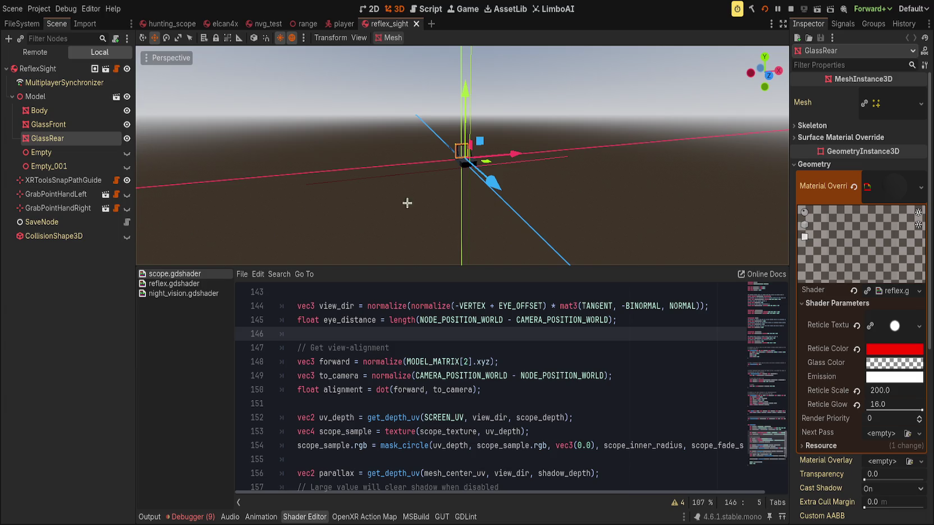
scroll(411, 326, up, 5)
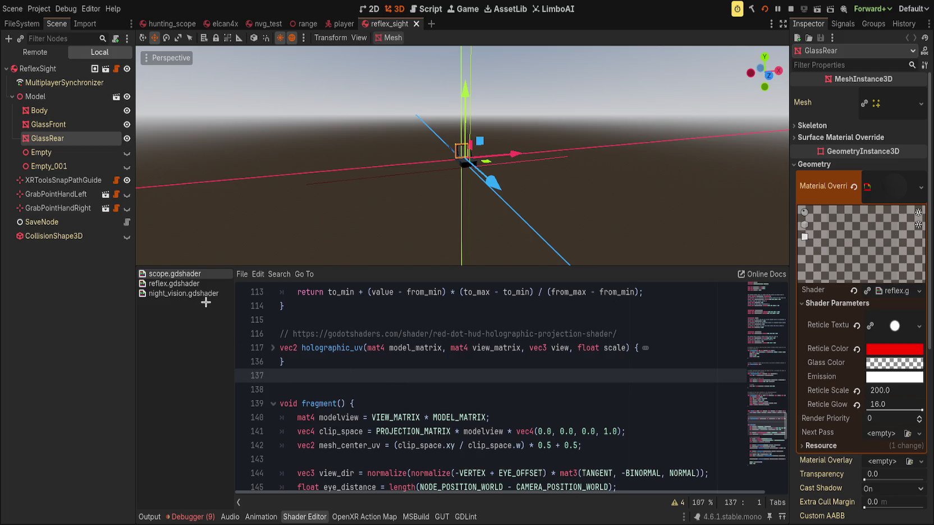
click(185, 283)
scroll(412, 392, down, 4)
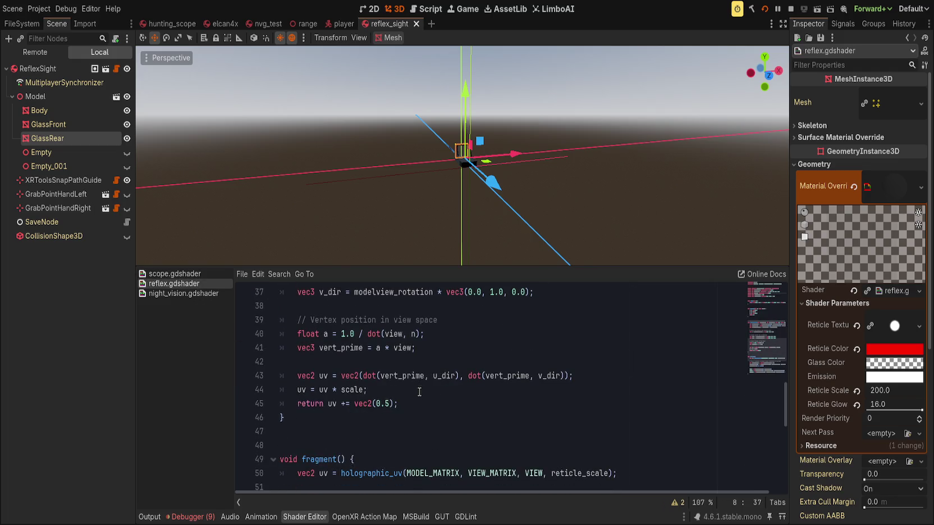
scroll(418, 392, up, 1)
click(347, 435)
scroll(399, 437, up, 5)
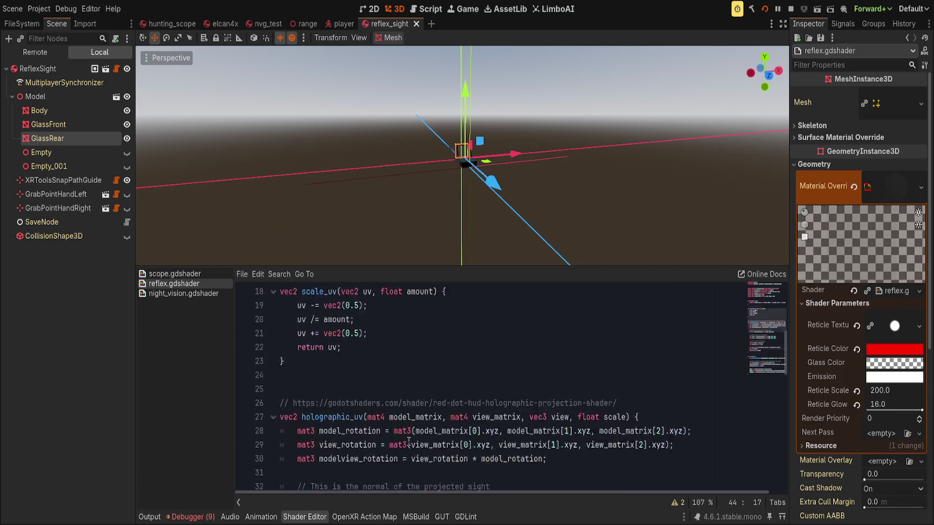
scroll(408, 442, up, 6)
Step: Add 'uniform float reticle_distance = 100.0;' below the emission uniform
click(574, 357)
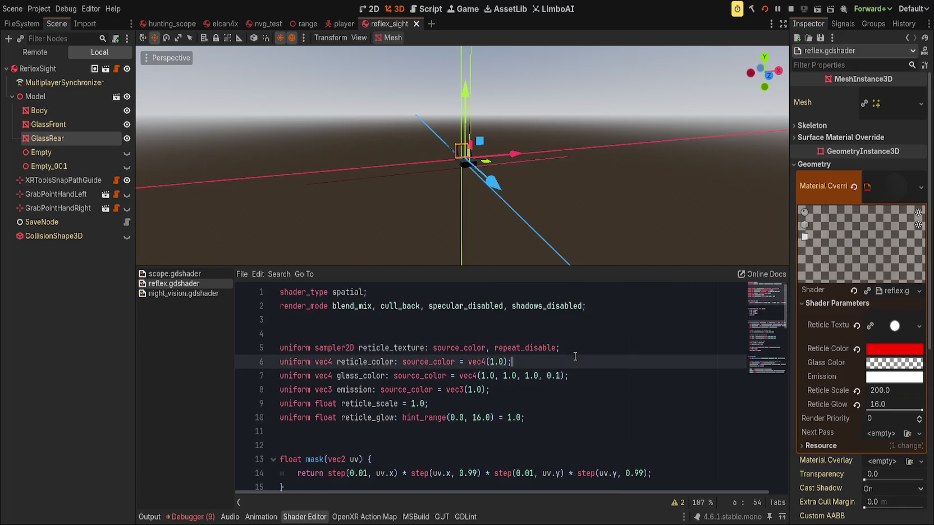
key(Return)
text(uniform)
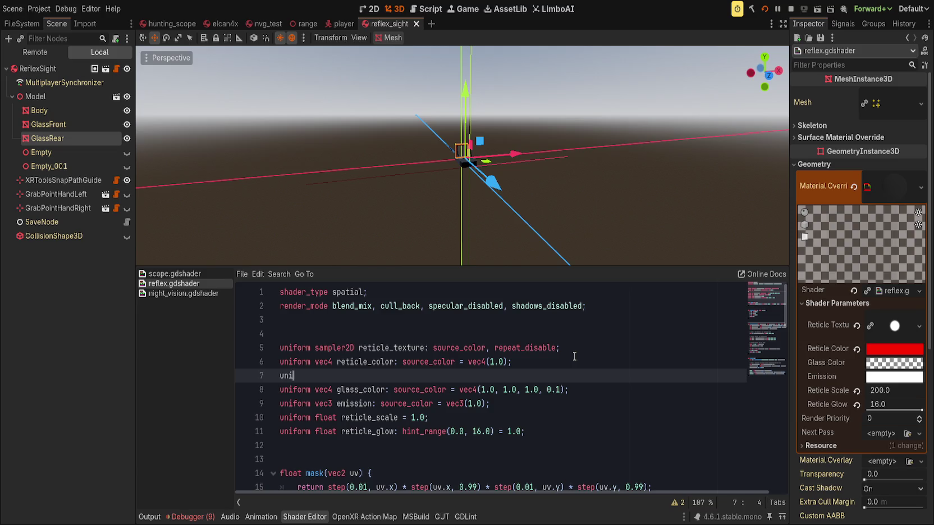
key(Escape)
key(alt+Down)
key(alt+Down)
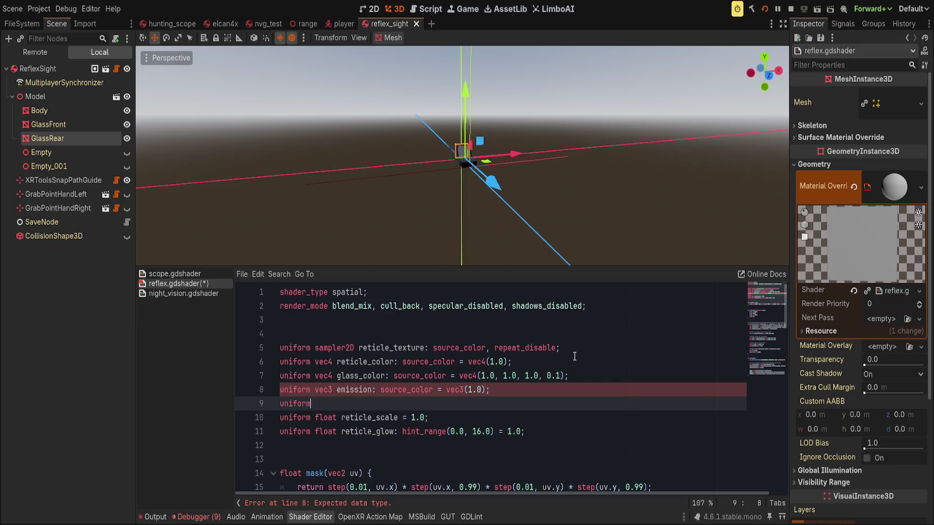
text( float re)
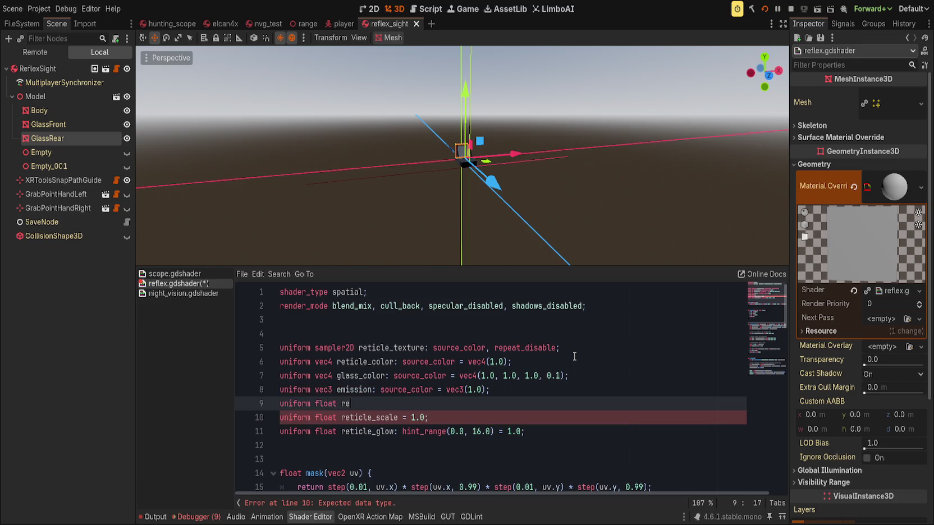
text(ticle_distance = )
text(100.0;)
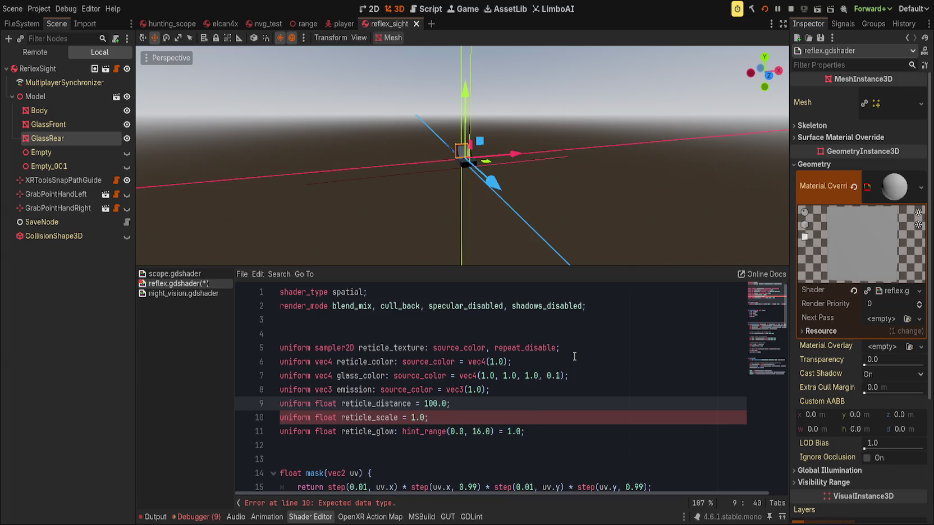
key(Down)
Step: Save the reflex shader with its new uniform
click(398, 408)
click(479, 421)
scroll(464, 441, down, 10)
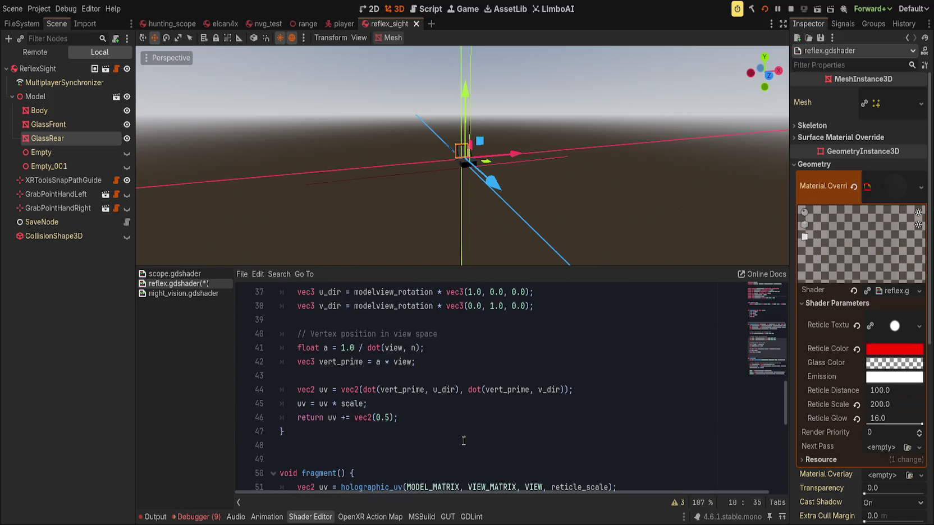
scroll(435, 455, down, 6)
scroll(430, 455, up, 3)
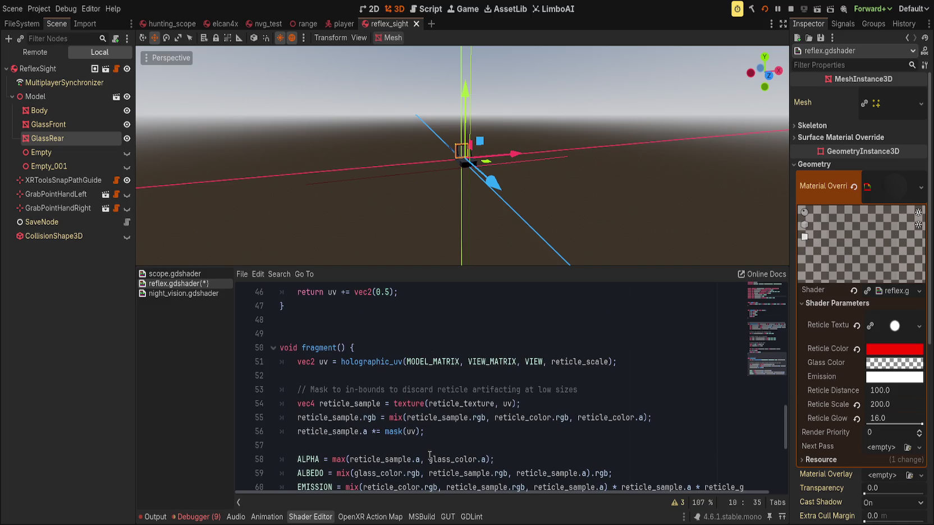
key(ctrl+s)
Step: Review the holographic_uv reticle math, highlighting its scale parameter
scroll(449, 407, down, 1)
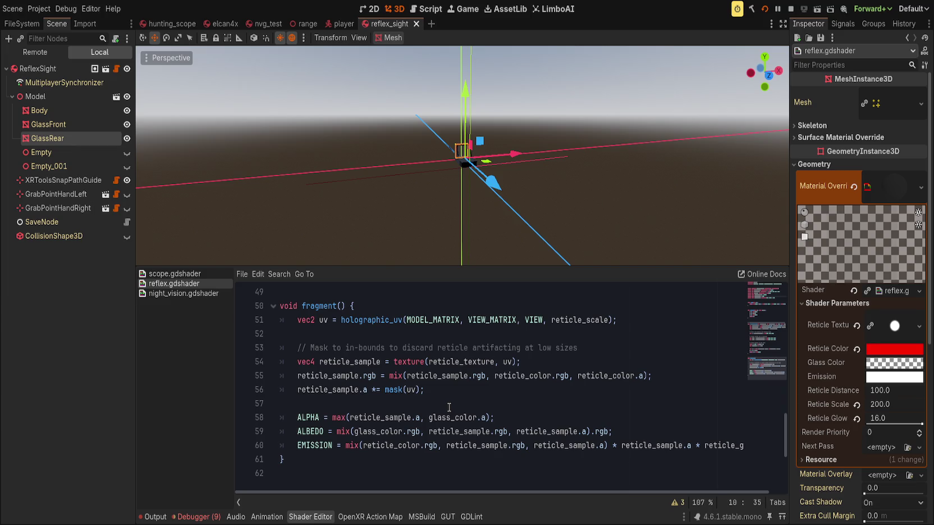
scroll(449, 407, up, 10)
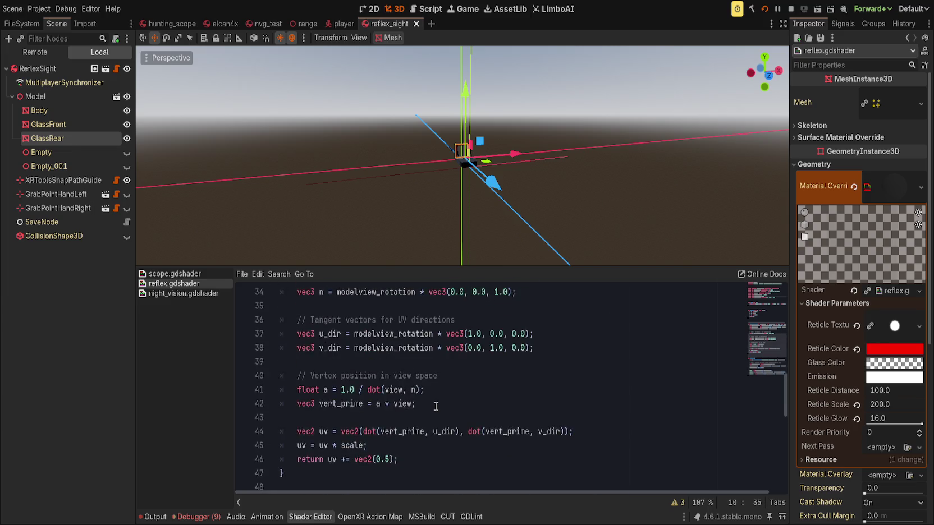
scroll(446, 412, up, 5)
scroll(446, 411, down, 10)
scroll(404, 408, up, 9)
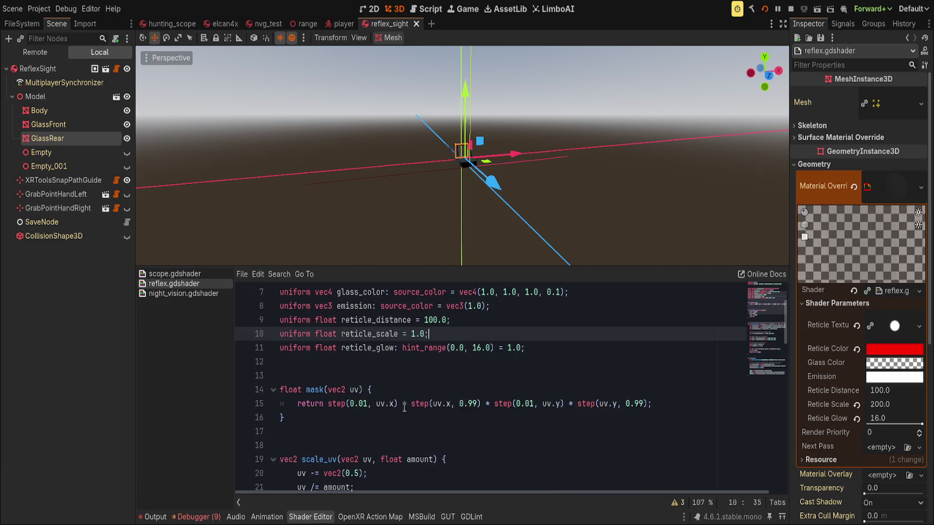
scroll(404, 407, down, 7)
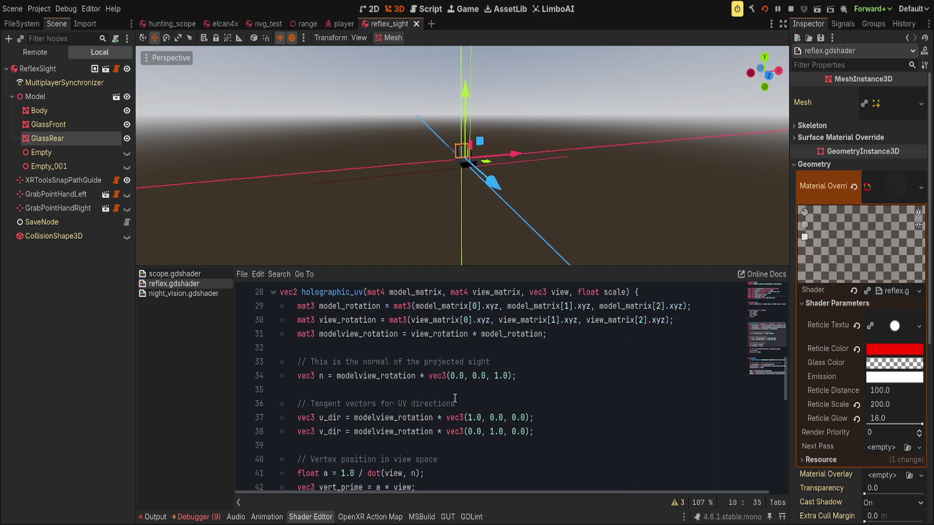
double_click(608, 293)
scroll(544, 399, down, 2)
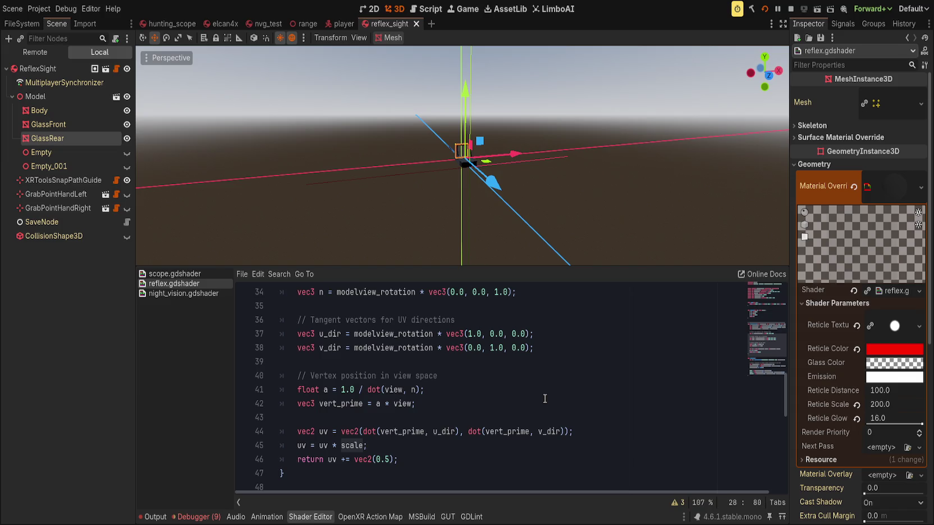
scroll(544, 398, up, 1)
scroll(500, 405, up, 1)
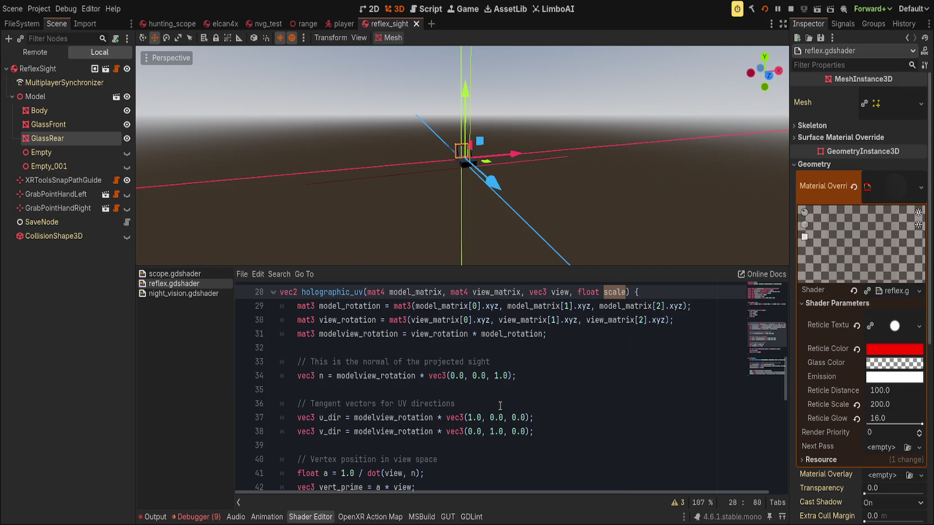
scroll(508, 413, down, 4)
Step: Undo the uniform edits to restore the zeroing version of the shader, and save
click(486, 375)
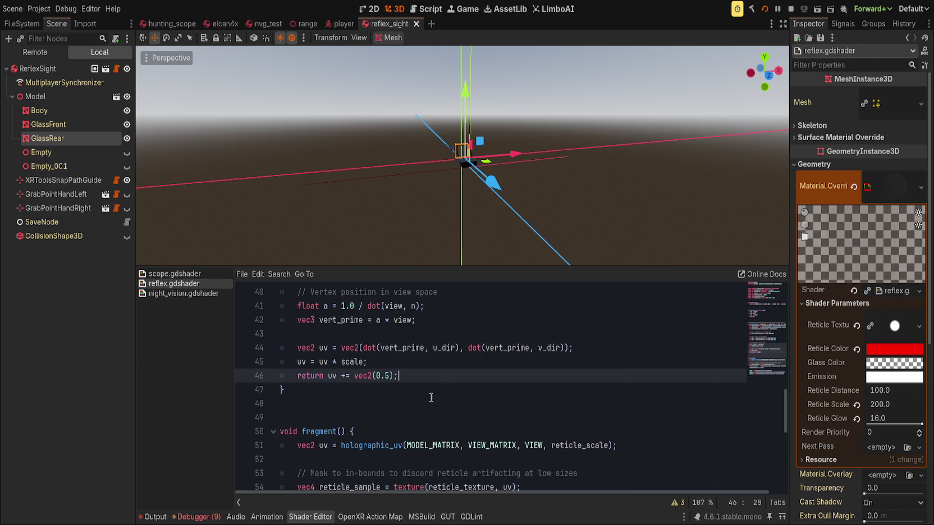
key(ctrl+z)
key(ctrl+z)
key(ctrl+z)
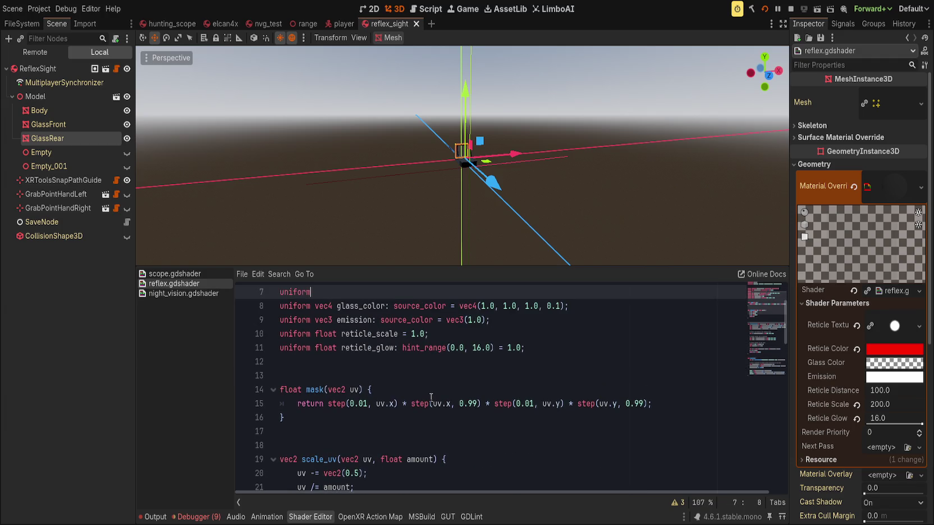
key(ctrl+z)
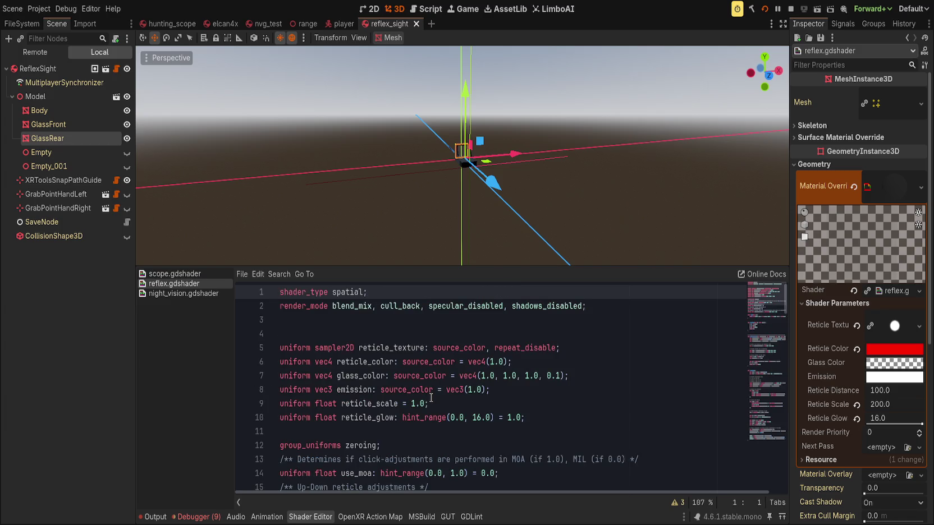
scroll(431, 397, down, 18)
scroll(424, 399, down, 2)
scroll(423, 400, up, 2)
click(424, 399)
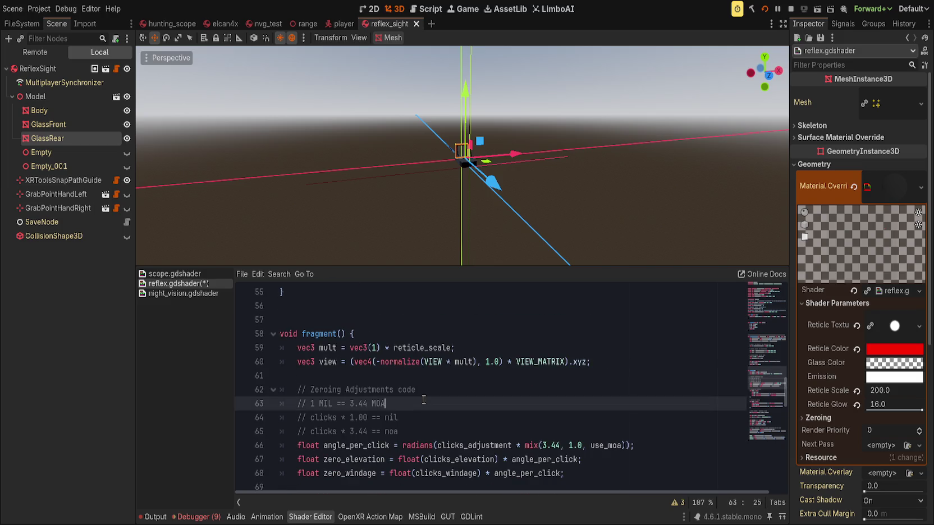
scroll(424, 400, up, 12)
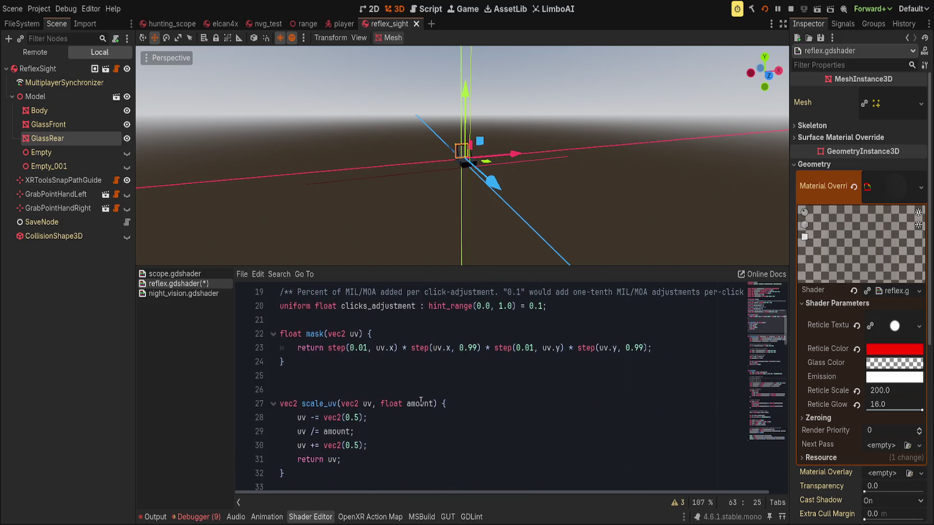
key(ctrl+s)
Step: Inspect the reticle mask code and select reticle_scale on line 87
scroll(421, 402, down, 8)
scroll(419, 402, down, 14)
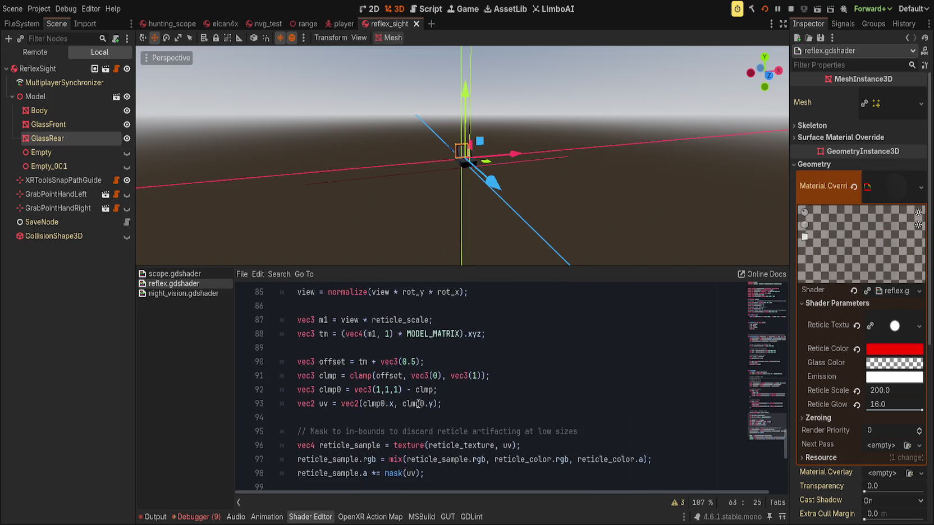
scroll(418, 403, down, 1)
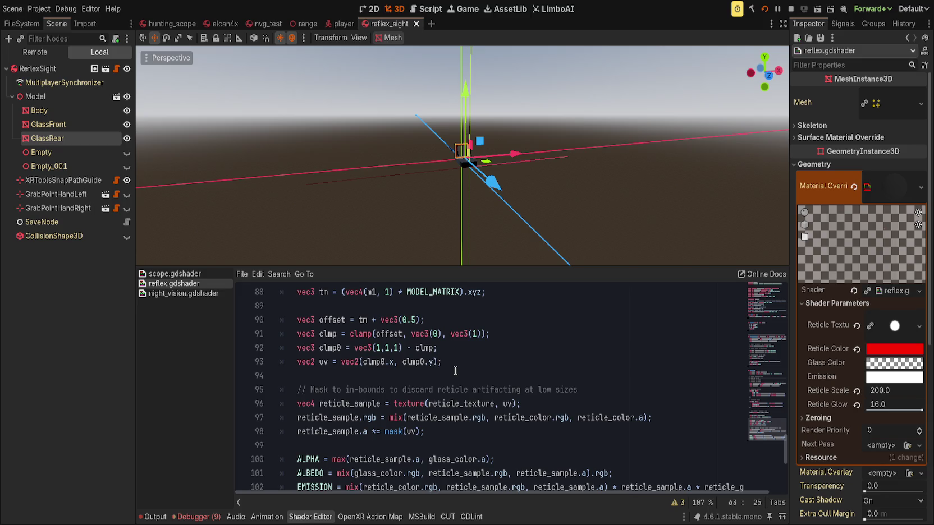
scroll(455, 371, down, 1)
click(393, 391)
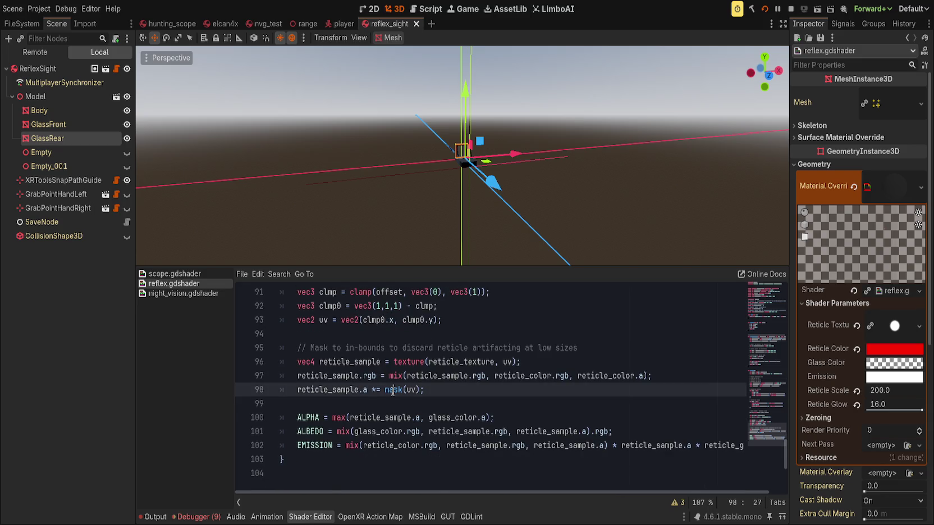
scroll(393, 391, up, 4)
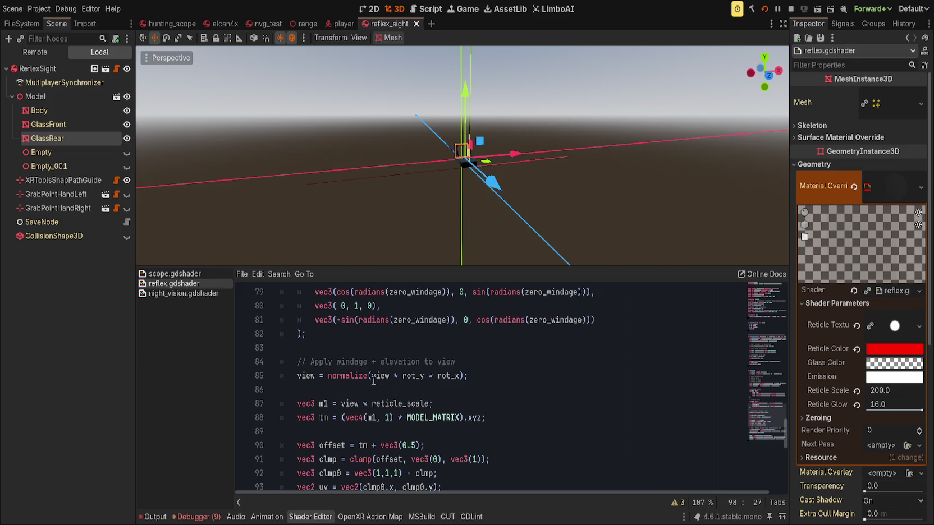
scroll(381, 407, down, 1)
double_click(383, 361)
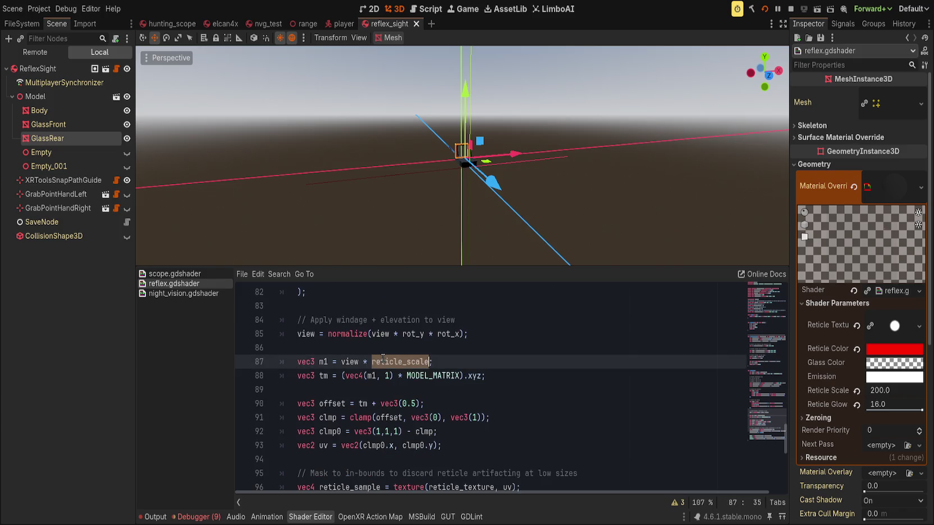
text(icle_distance)
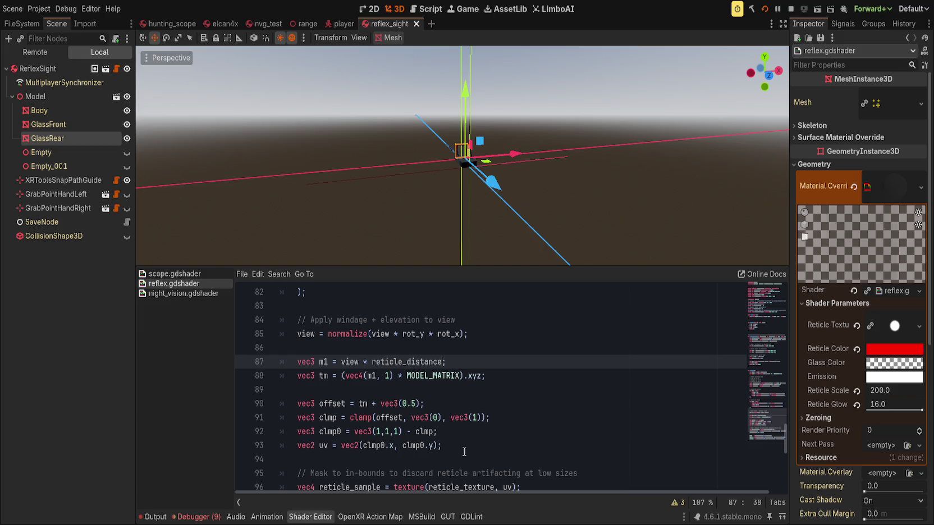
scroll(456, 374, down, 2)
click(505, 362)
key(Return)
key(Return)
text(scal)
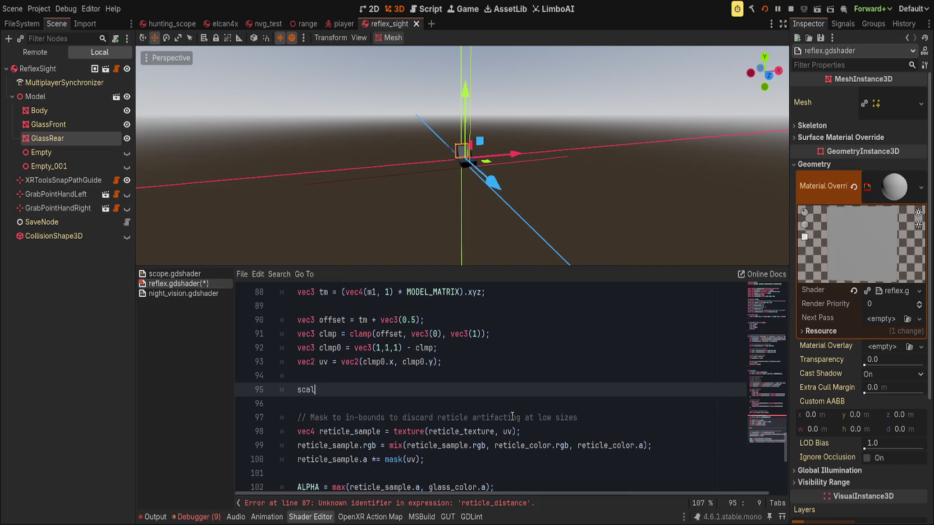
text(e-_)
text(()
text(uv, reticle)
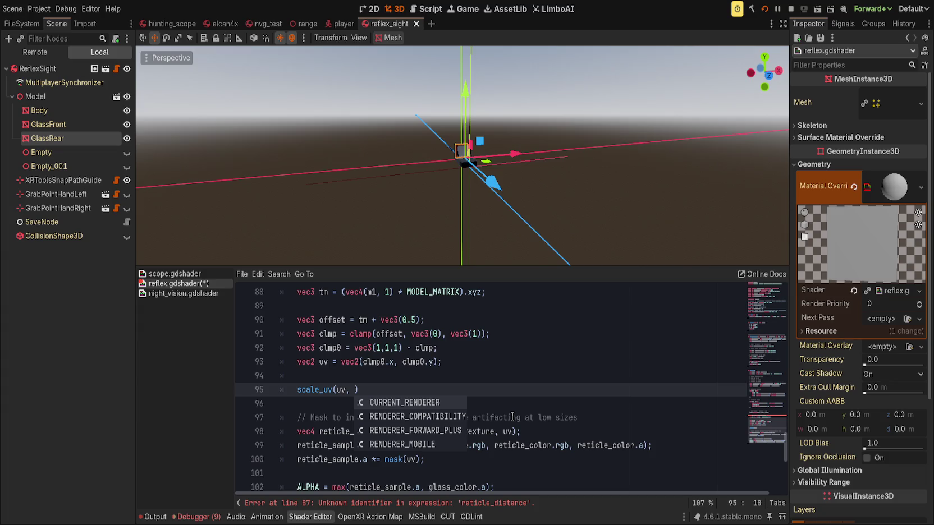
text(_scale)
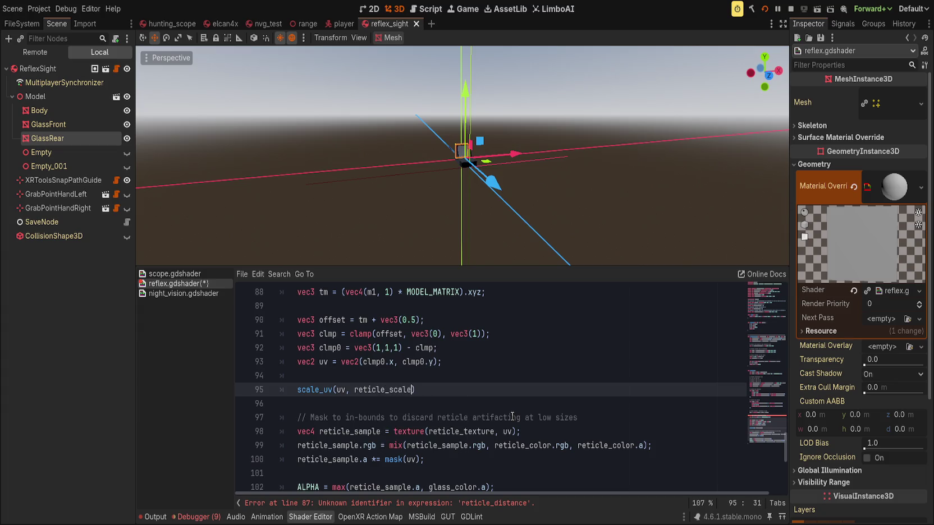
text(uv =)
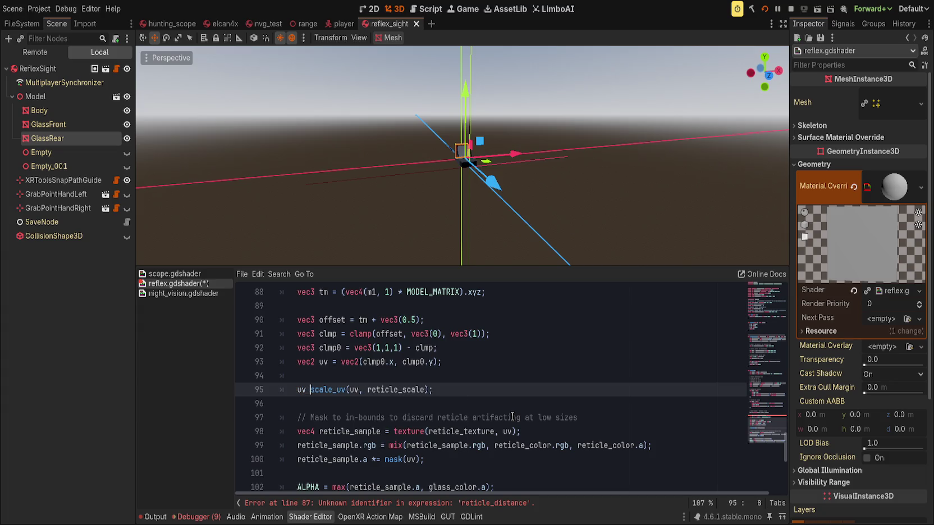
scroll(513, 415, up, 7)
scroll(514, 415, down, 4)
double_click(433, 405)
scroll(457, 418, up, 11)
scroll(457, 417, up, 13)
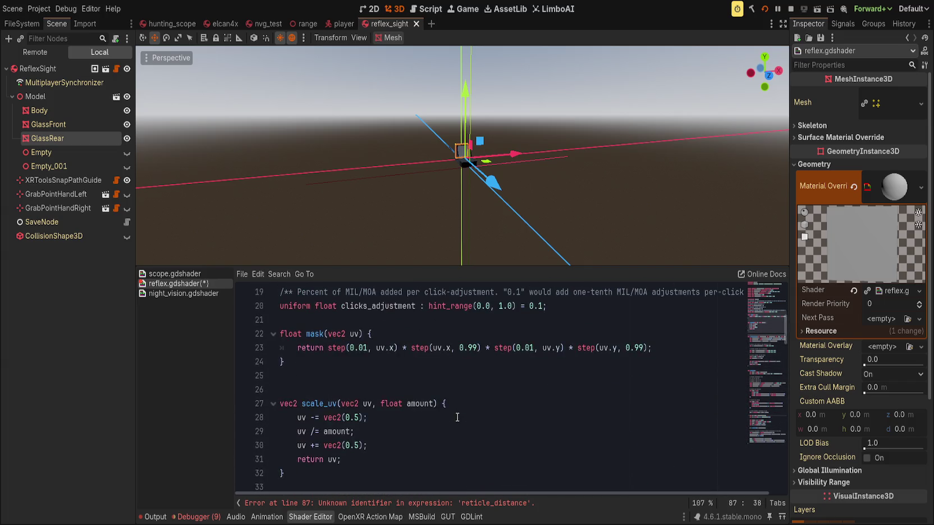
scroll(458, 418, down, 1)
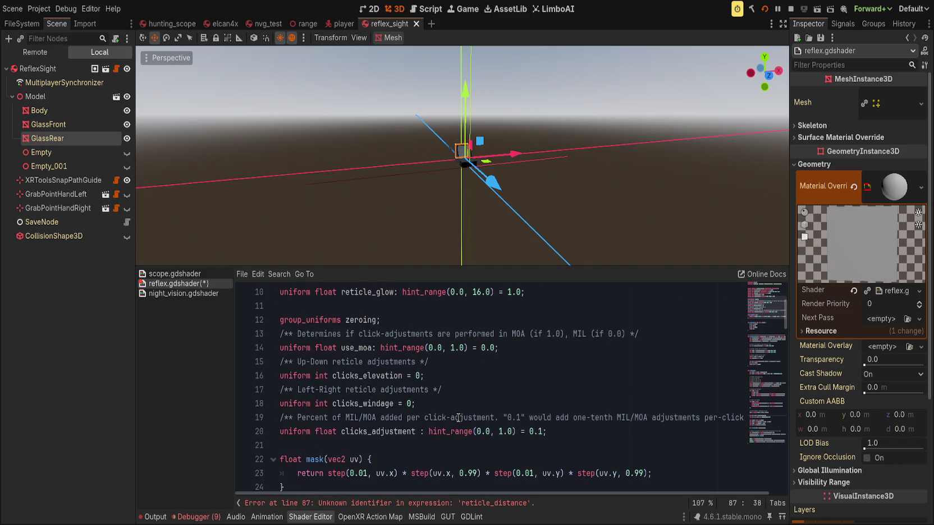
scroll(534, 356, up, 1)
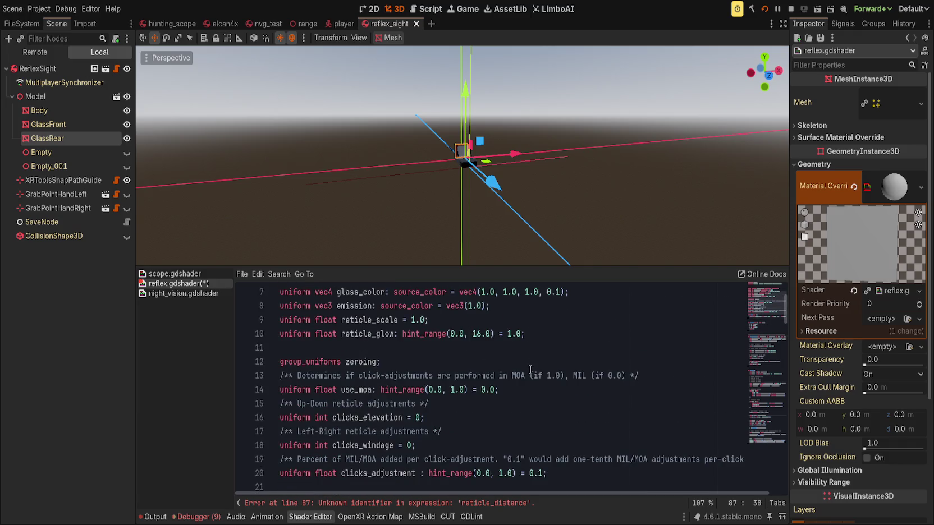
click(530, 373)
Step: Declare 'uniform float reticle_distance = 100.0;' below the reticle_scale line in reflex.gdshader and save
click(532, 386)
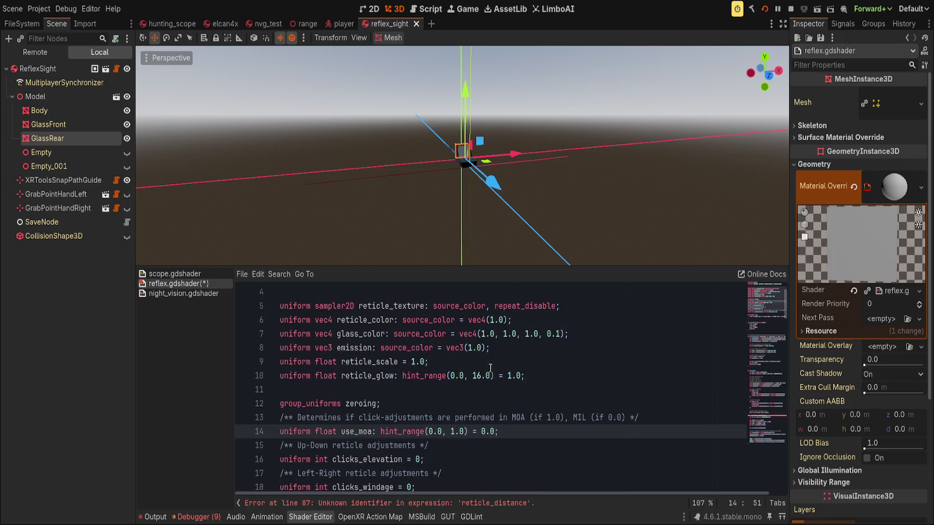
scroll(498, 364, up, 1)
click(498, 361)
key(Return)
text(nfir)
key(BackSpace)
key(BackSpace)
key(BackSpace)
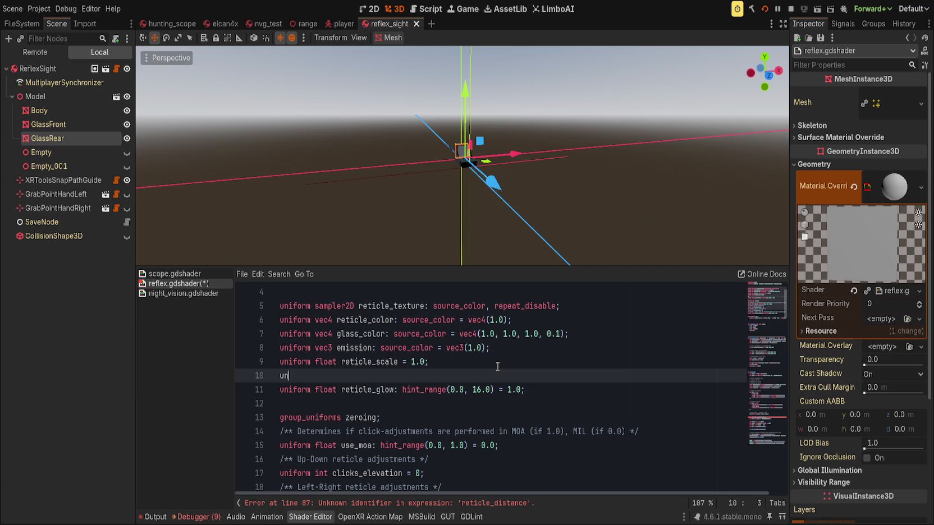
text(orm float reticle )
text(_dist)
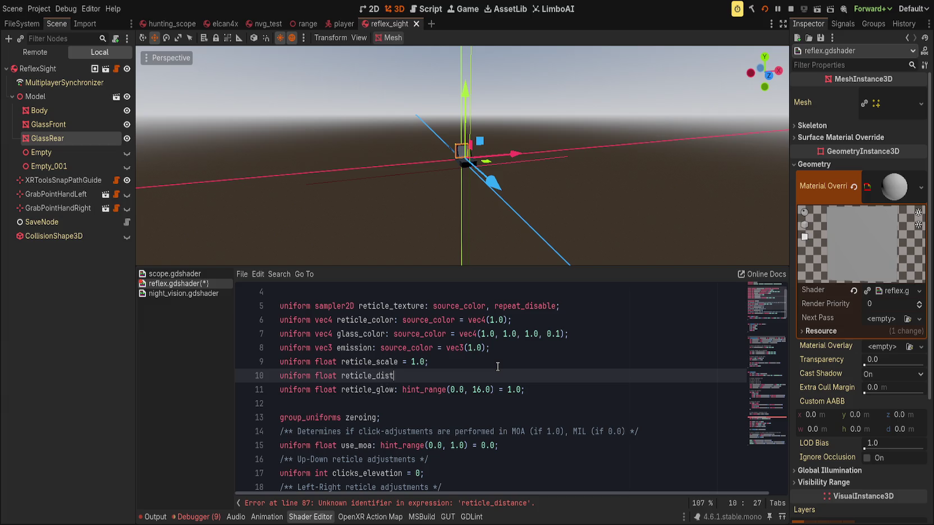
text(ance100.0;)
key(ctrl+s)
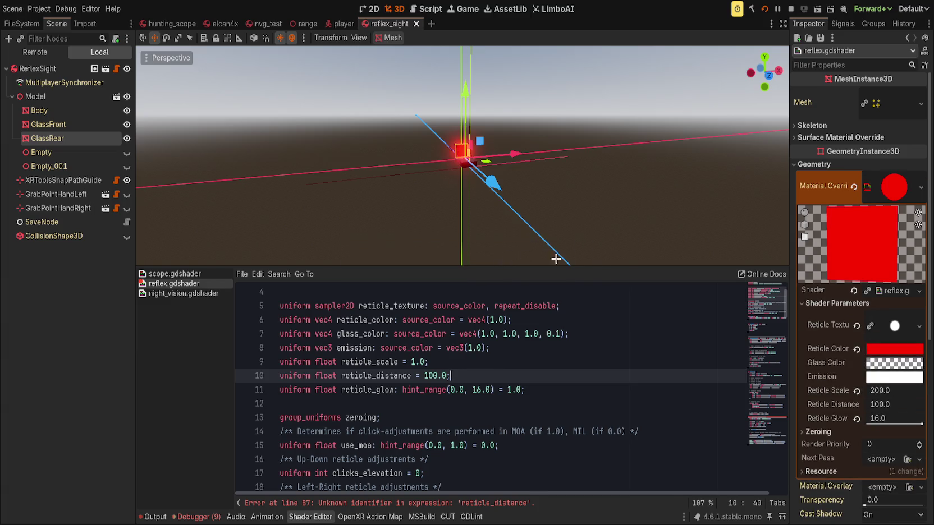
Step: Revert GlassRear's Reticle Scale to 1.0 and switch the viewport to a level front view
click(856, 390)
scroll(587, 237, up, 2)
key(KP_1)
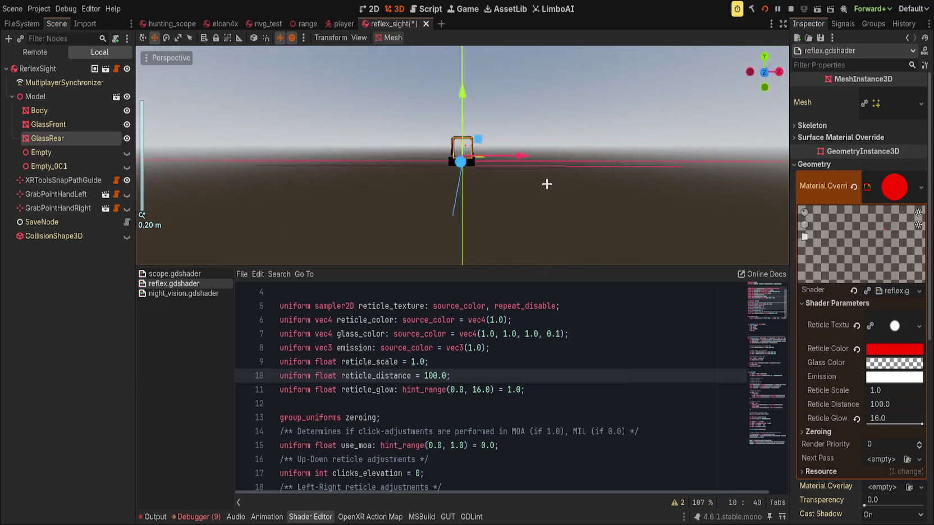
Step: Orbit slightly around the sight and drag GlassRear's Reticle Scale up to 3.25
drag(555, 190, 575, 192)
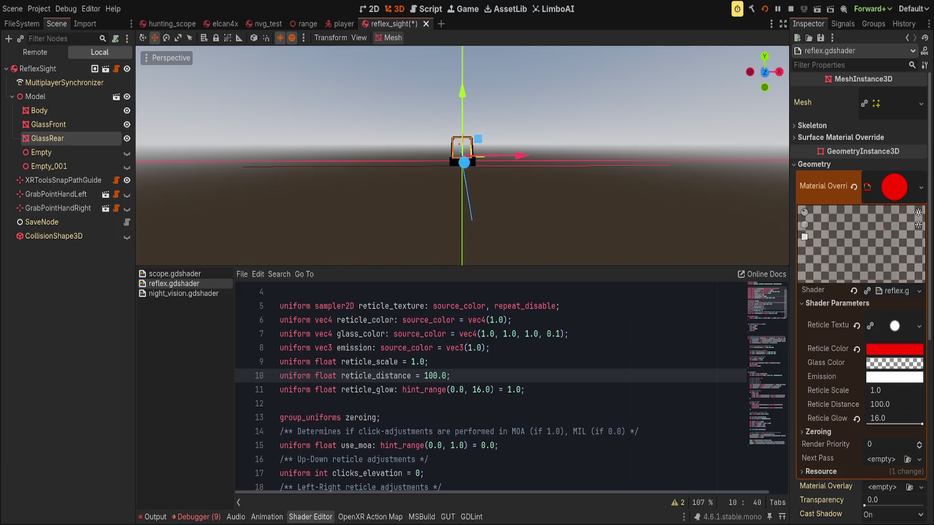
mouse_move(886, 389)
mouse_down()
mouse_move(920, 390)
mouse_move(901, 390)
mouse_up()
scroll(301, 160, up, 5)
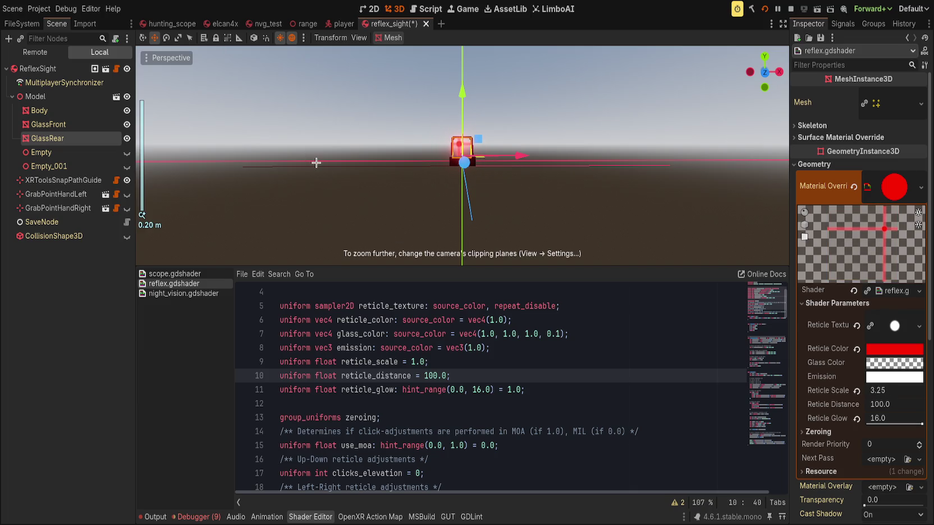
scroll(423, 382, down, 12)
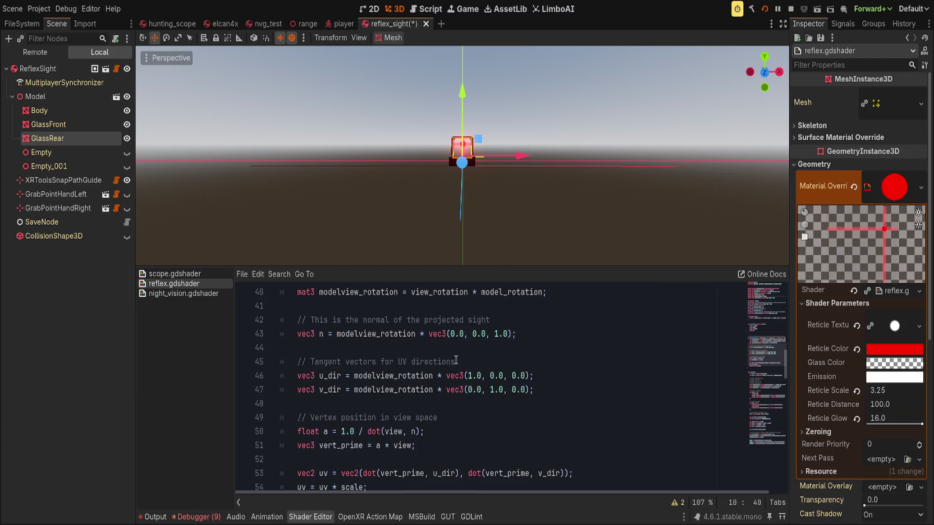
Step: Inspect the UV scaling line in the projection code and save the reflex sight scene
scroll(532, 357, down, 4)
click(395, 315)
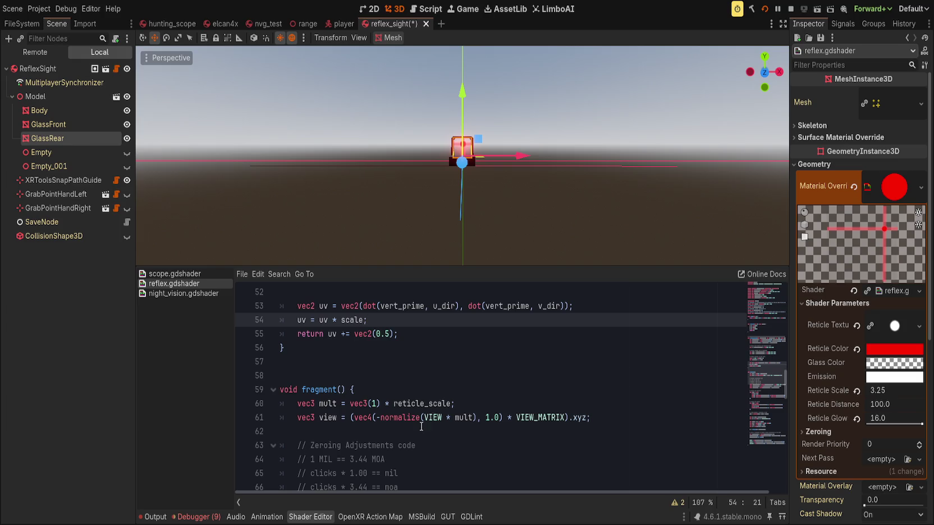
scroll(421, 426, down, 7)
key(ctrl+s)
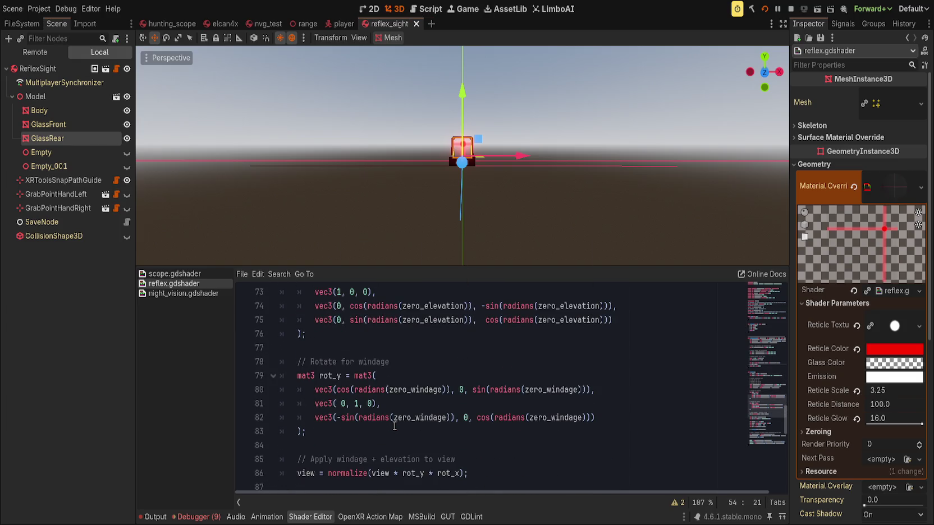
Step: Review the uv assignment on line 94, highlighting scale_uv and every uv use near mask line 101
scroll(395, 426, down, 4)
scroll(394, 426, down, 1)
click(441, 388)
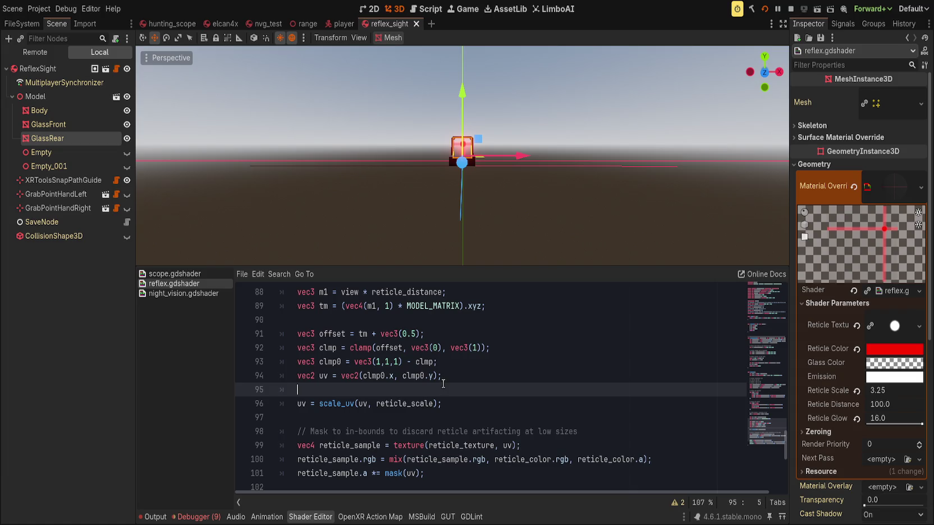
click(449, 376)
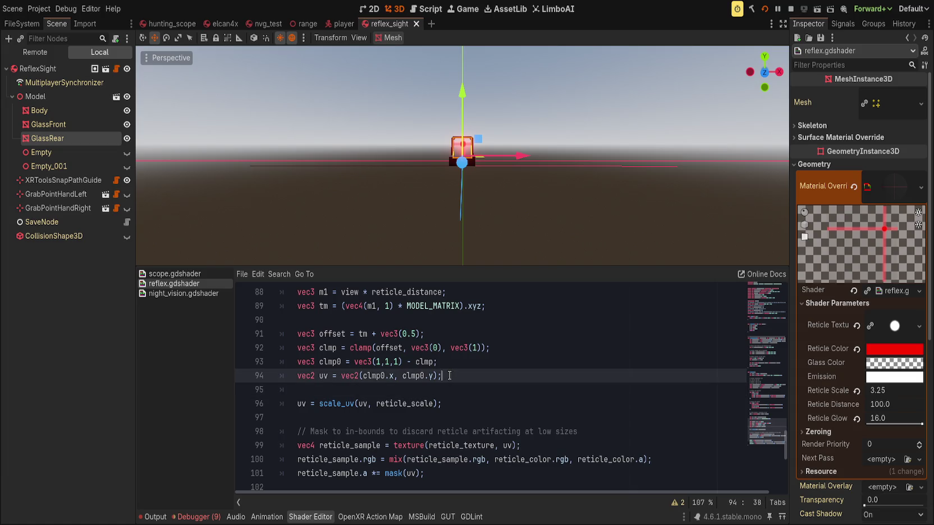
double_click(348, 404)
scroll(476, 387, down, 1)
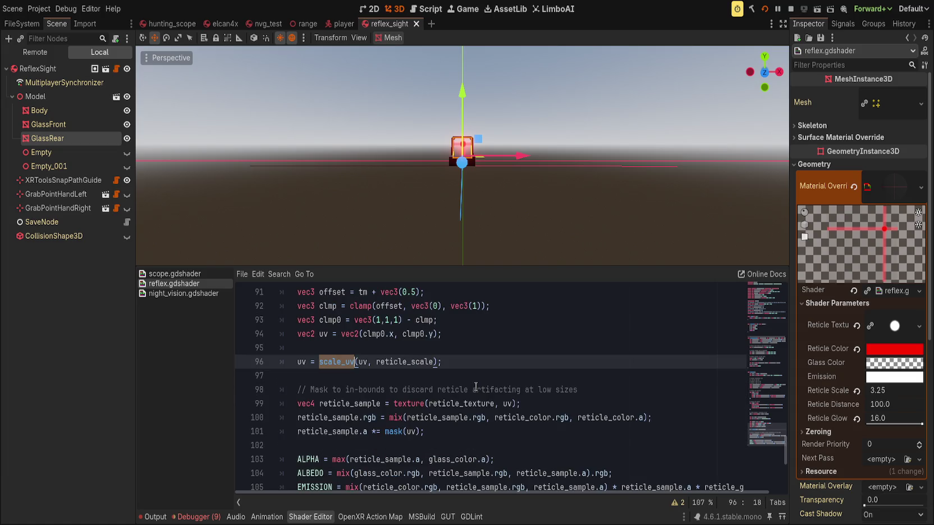
click(437, 430)
double_click(411, 430)
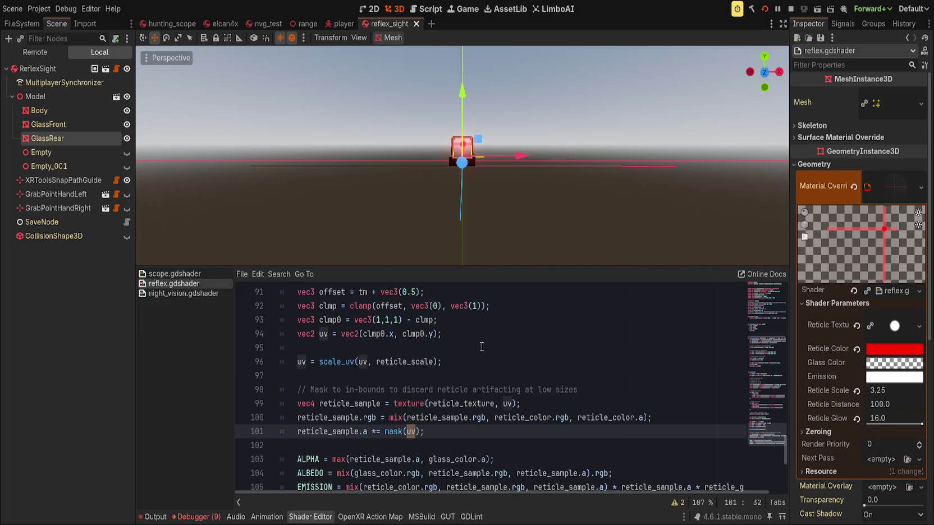
scroll(481, 347, down, 1)
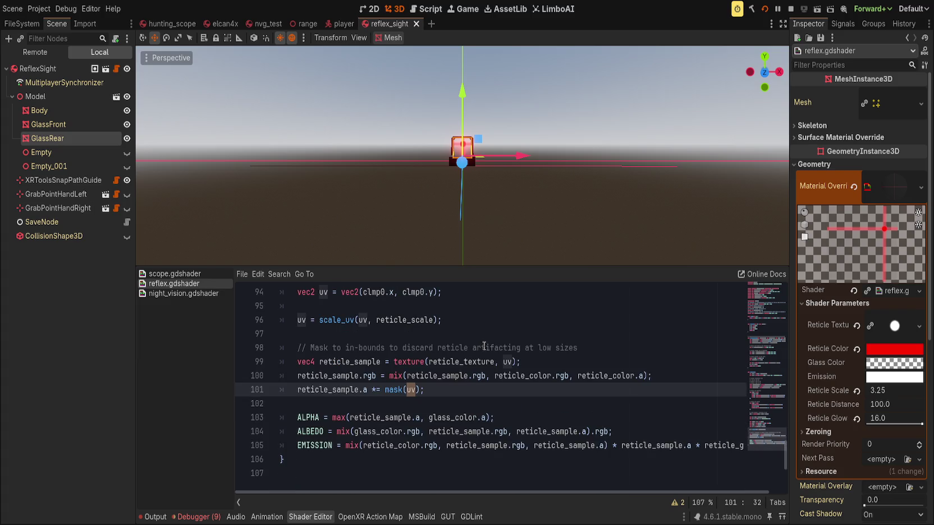
Step: Add 'ALBEDO *= mask(uv);' after the ALBEDO line and save the shader
click(654, 418)
key(Down)
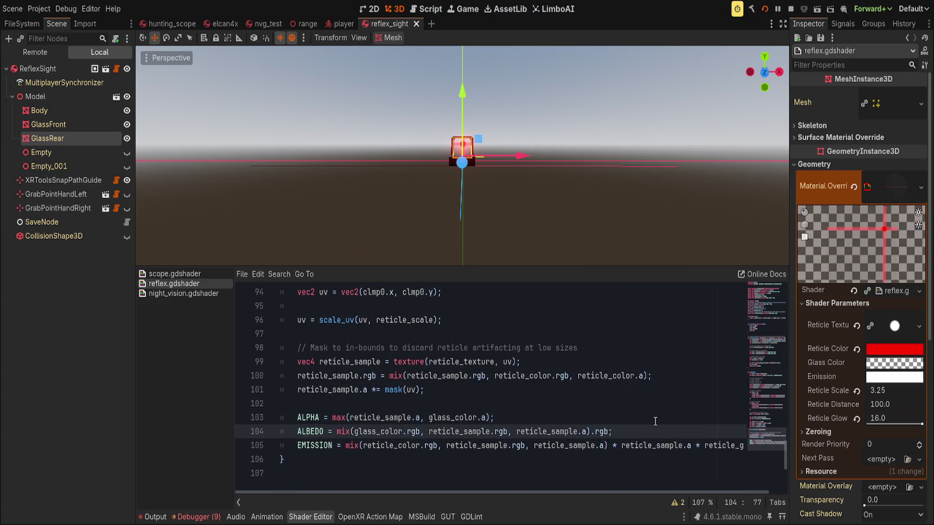
key(Return)
text(LBEDO)
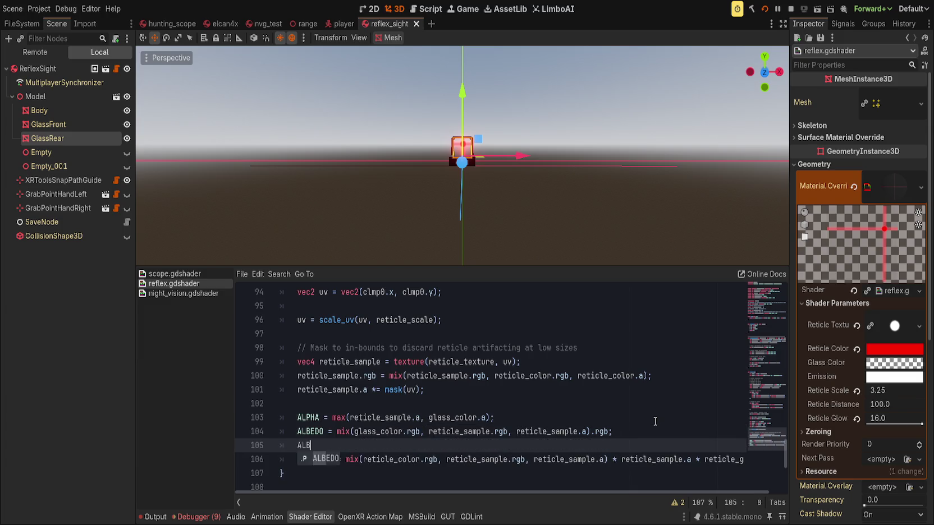
key(BackSpace)
key(BackSpace)
key(BackSpace)
text(*)
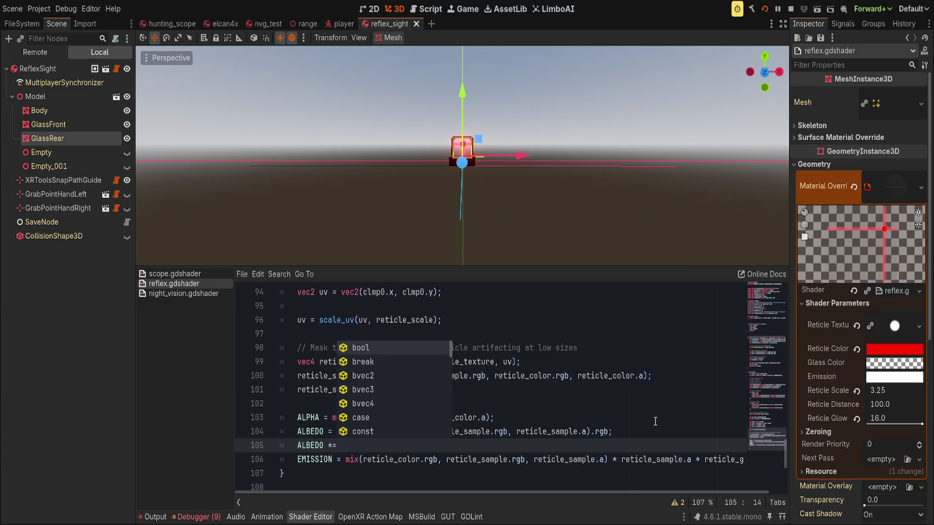
key(Escape)
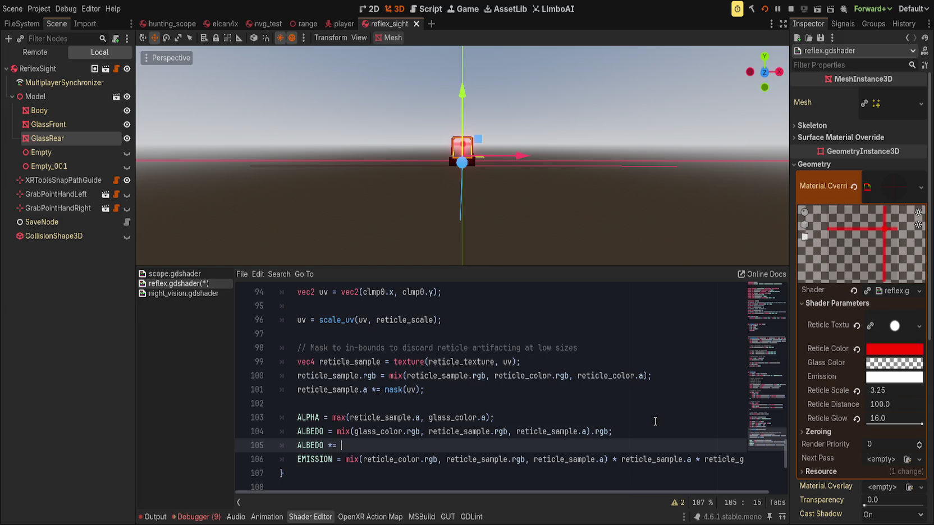
text(mask(uv);)
key(ctrl+s)
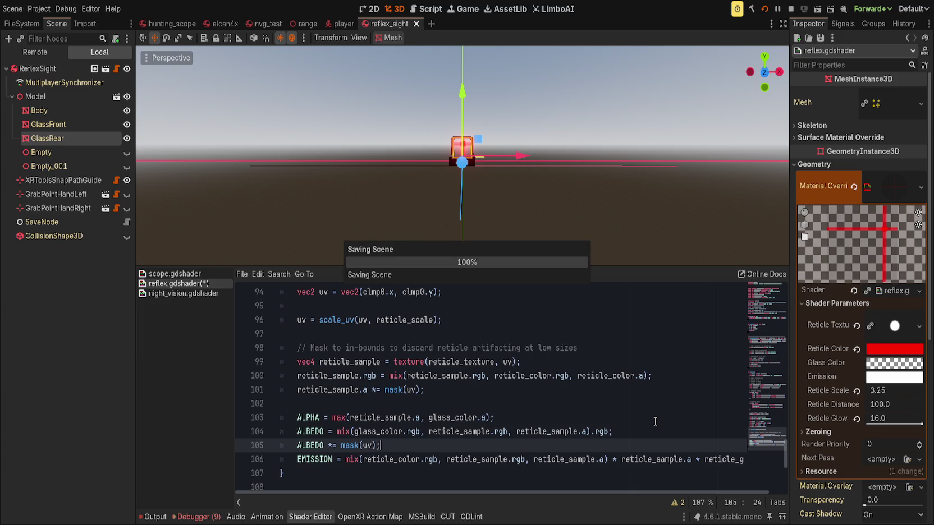
Step: Replace the ALBEDO mask line with 'EMISSION *= mask(uv);' below the EMISSION line and save
scroll(471, 220, up, 5)
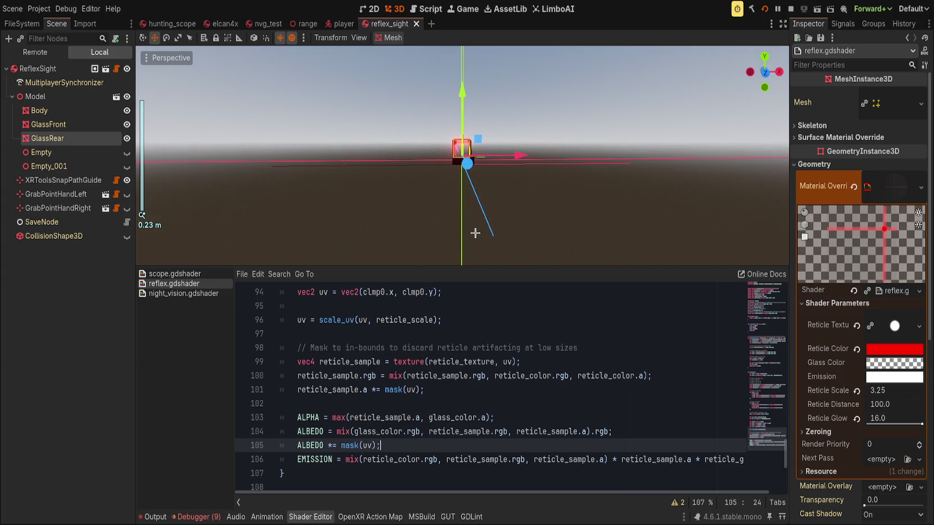
key(ctrl+shift+k)
key(End)
key(Return)
text(EMISSI)
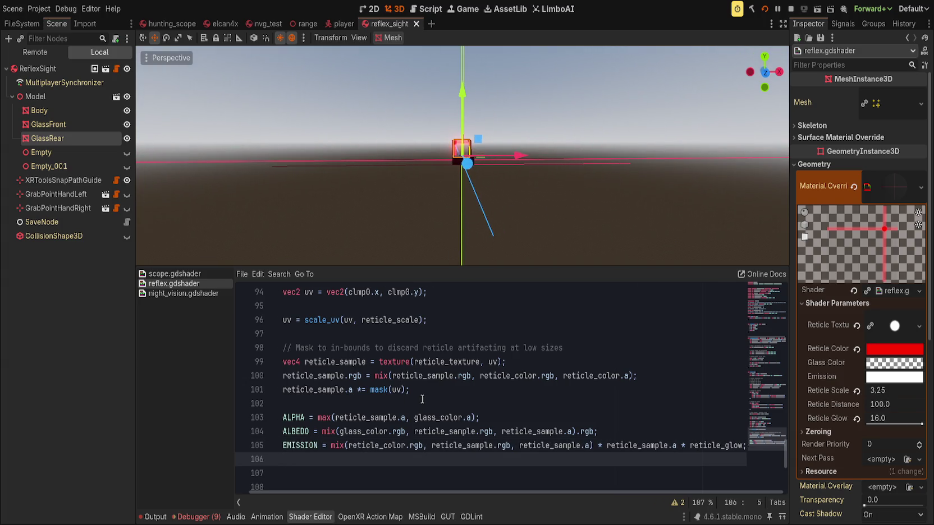
text(ON *= )
text(mask(uv0)
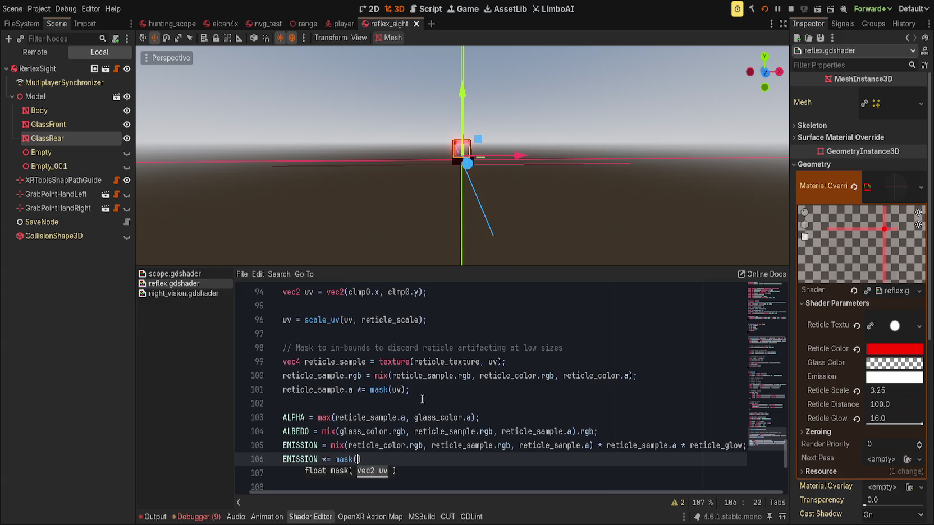
text();)
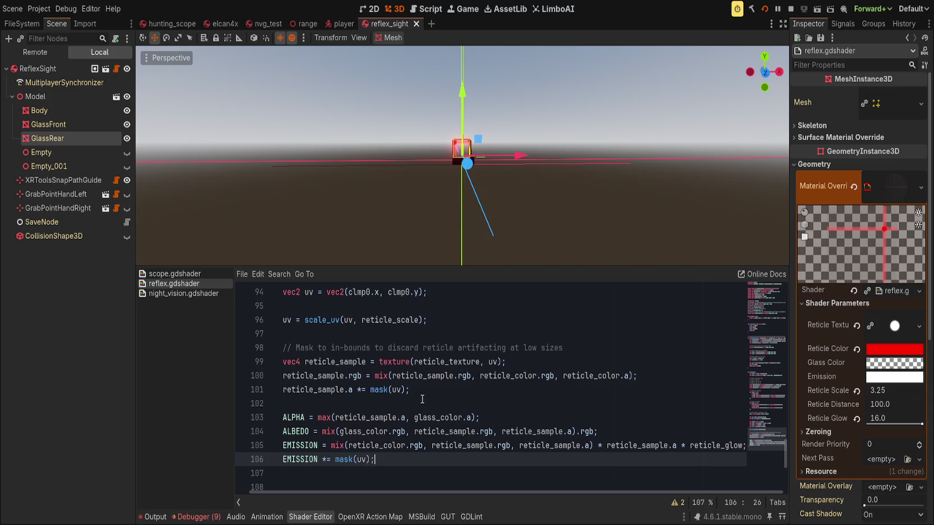
key(ctrl+s)
Step: Turn Reticle Glow down to 0 and raise GlassRear's Reticle Scale to 4.26
click(856, 421)
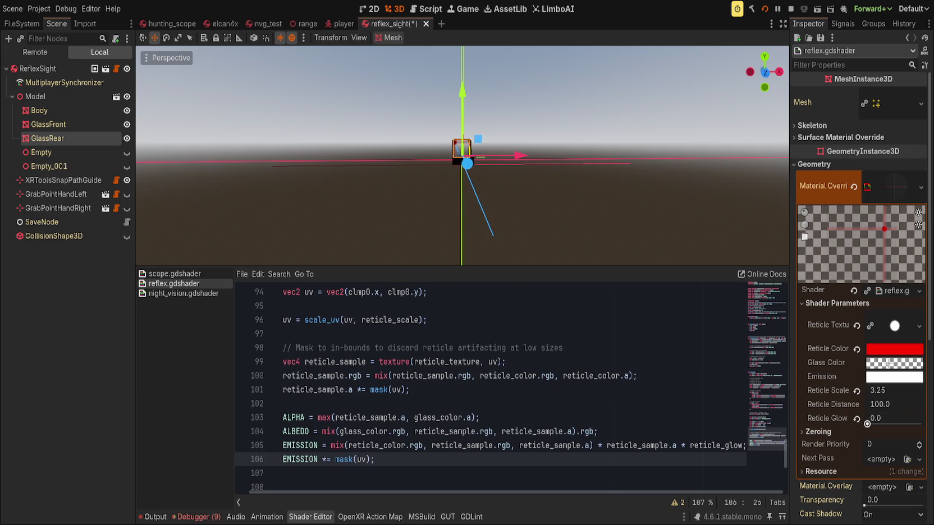
mouse_move(895, 391)
mouse_down()
mouse_move(931, 391)
mouse_move(920, 391)
mouse_up()
scroll(587, 198, up, 2)
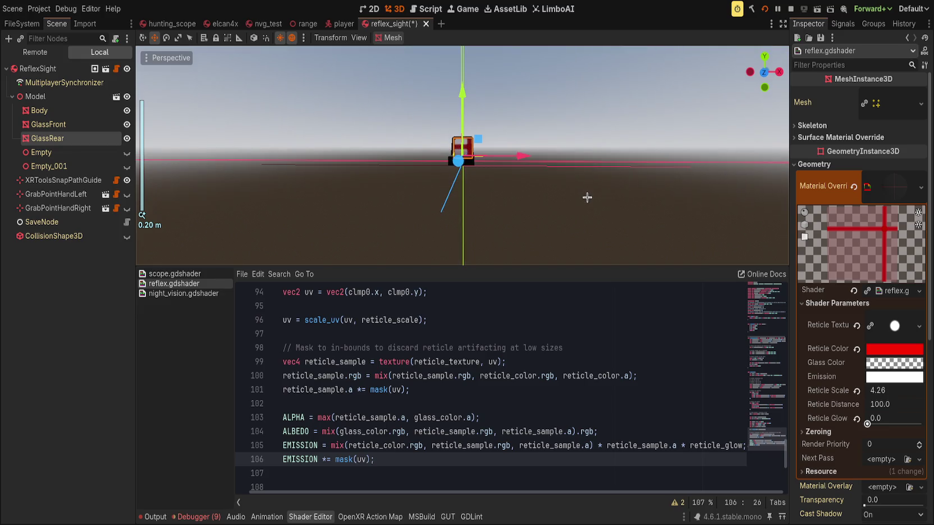
scroll(497, 351, up, 8)
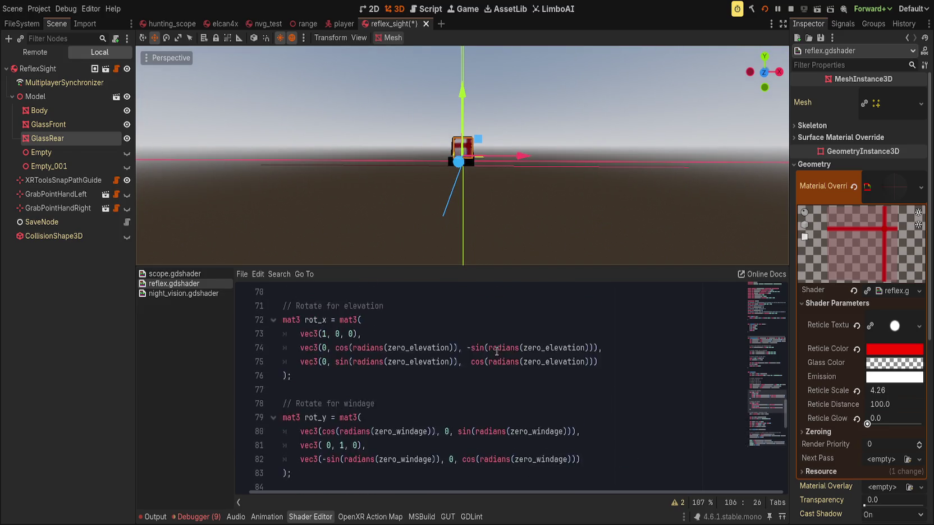
scroll(496, 351, up, 9)
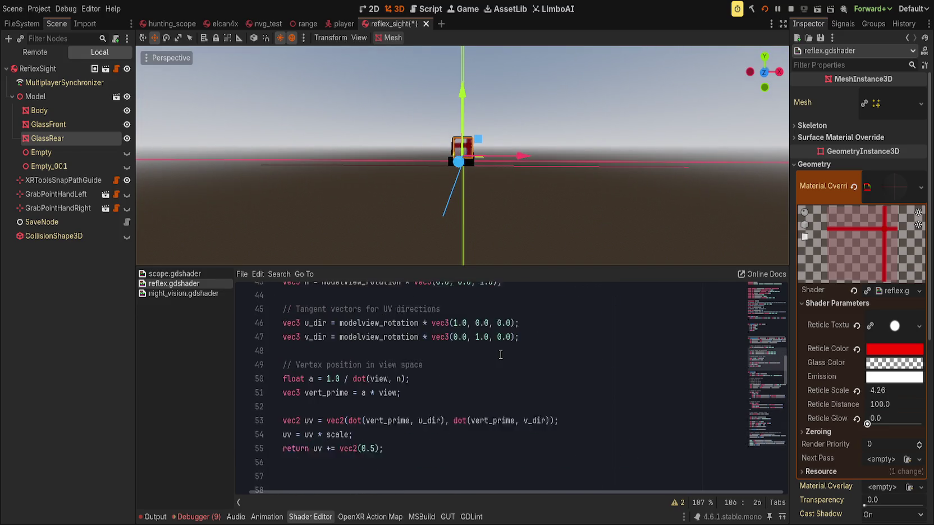
Step: Scroll night_vision.gdshader down to its mask_circle helper, then switch to scope.gdshader
click(213, 273)
click(185, 293)
scroll(401, 376, down, 5)
scroll(401, 377, down, 20)
scroll(398, 382, down, 13)
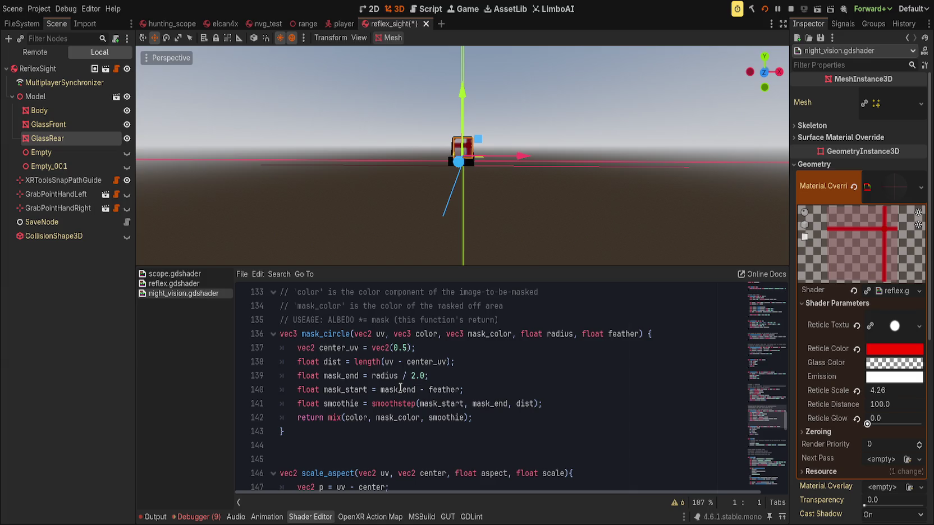
click(185, 273)
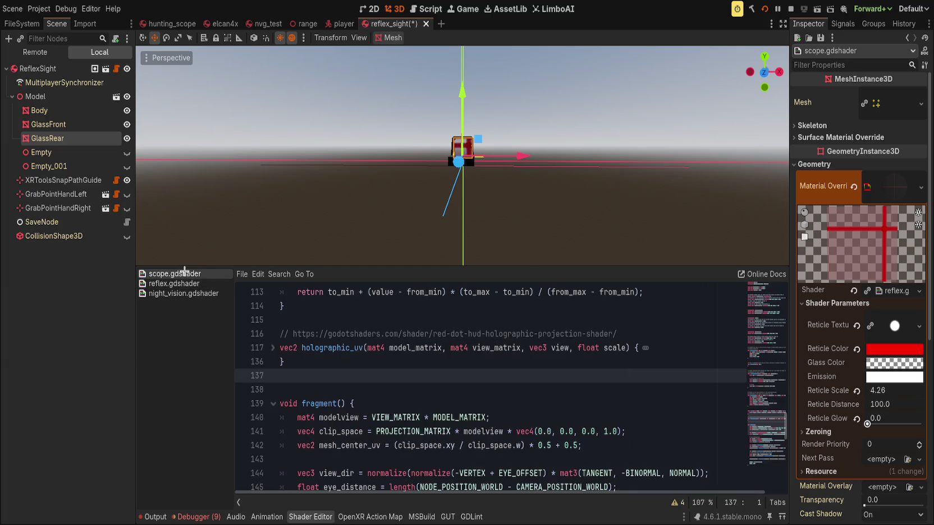
Step: Compare reflex.gdshader with scope.gdshader, switching between them and returning to reflex.gdshader
click(182, 283)
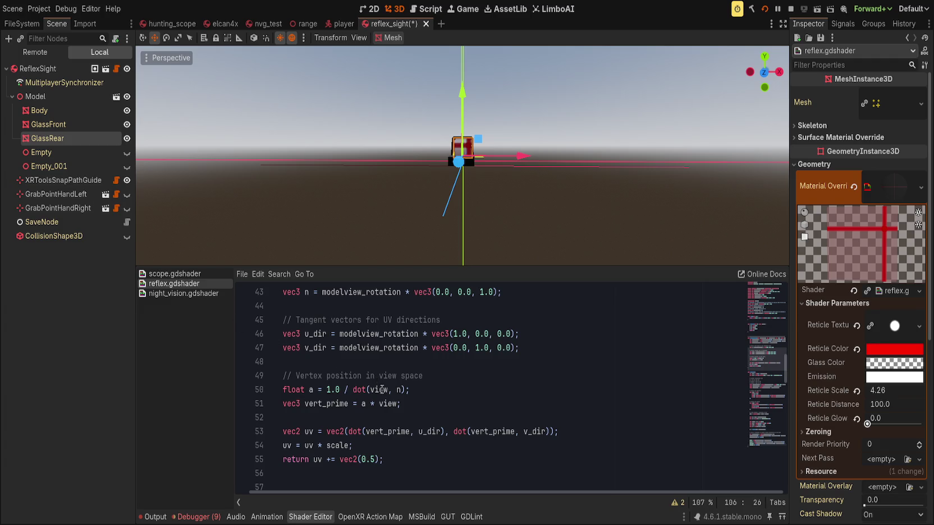
scroll(425, 429, up, 3)
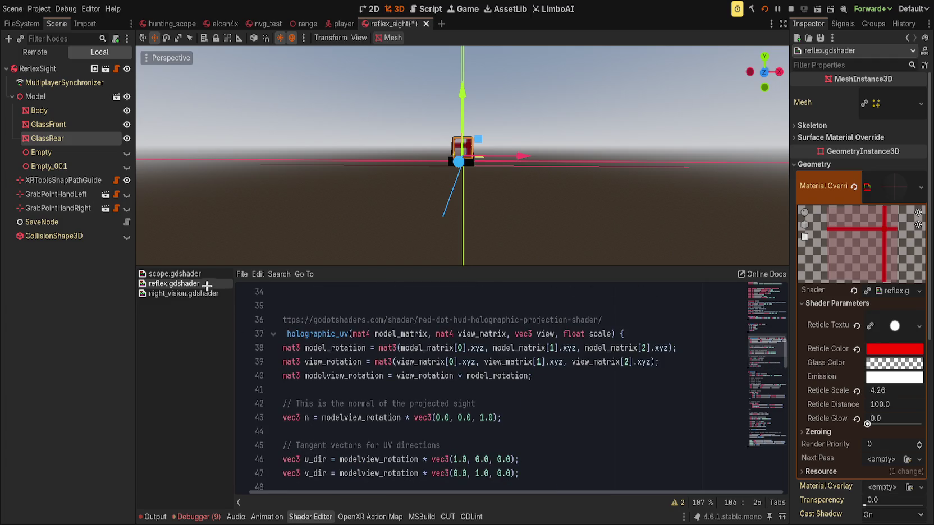
click(345, 387)
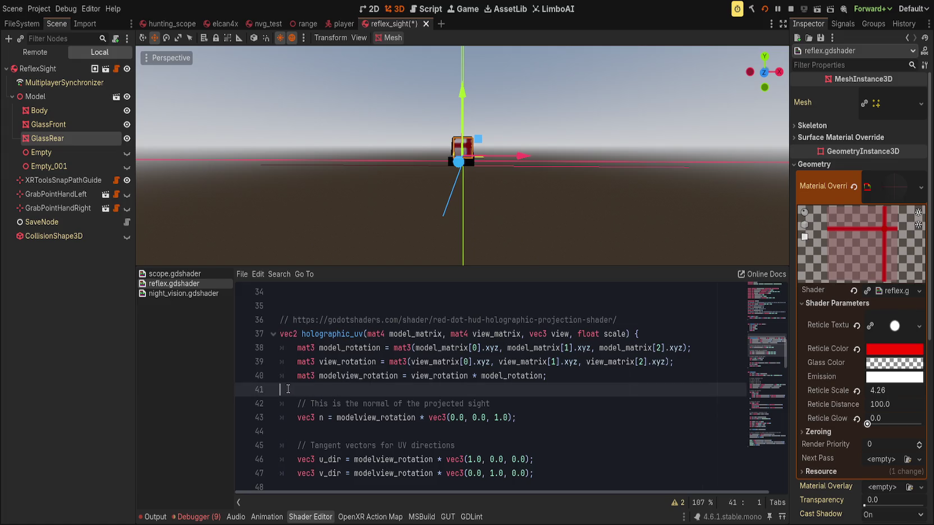
click(185, 274)
scroll(298, 377, down, 4)
scroll(298, 377, down, 4)
click(173, 283)
scroll(335, 394, down, 6)
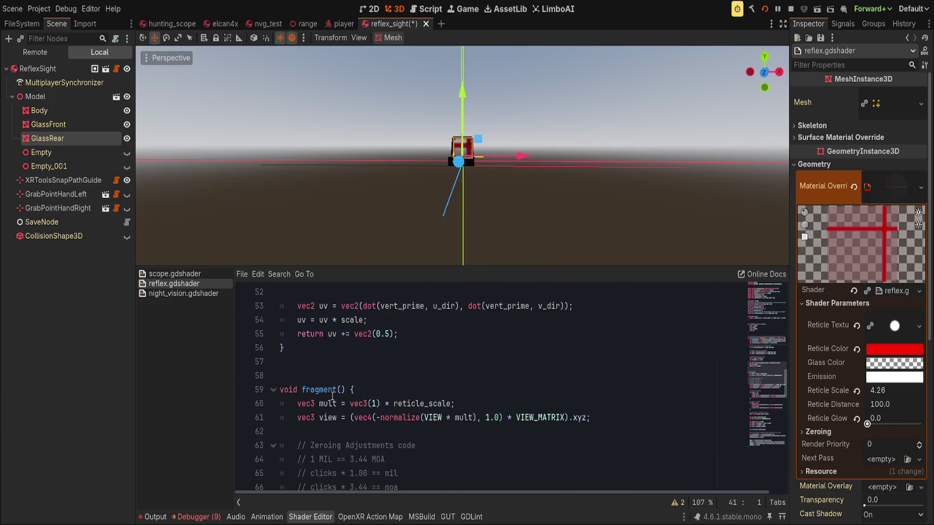
scroll(333, 396, up, 5)
Step: Fold the holographic_uv function and review the zeroing rotation code around line 69
click(273, 291)
click(362, 337)
key(Down)
key(End)
key(Down)
key(End)
key(Down)
key(End)
click(272, 296)
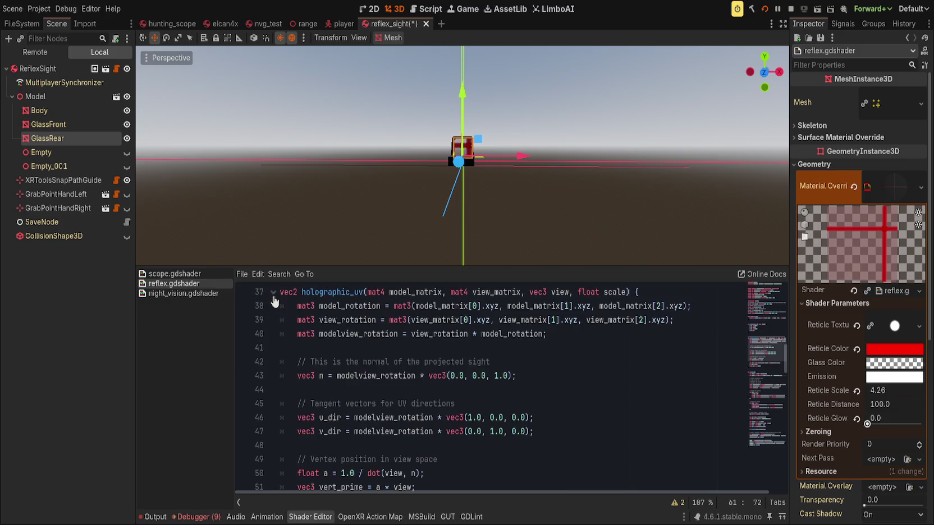
scroll(375, 381, down, 2)
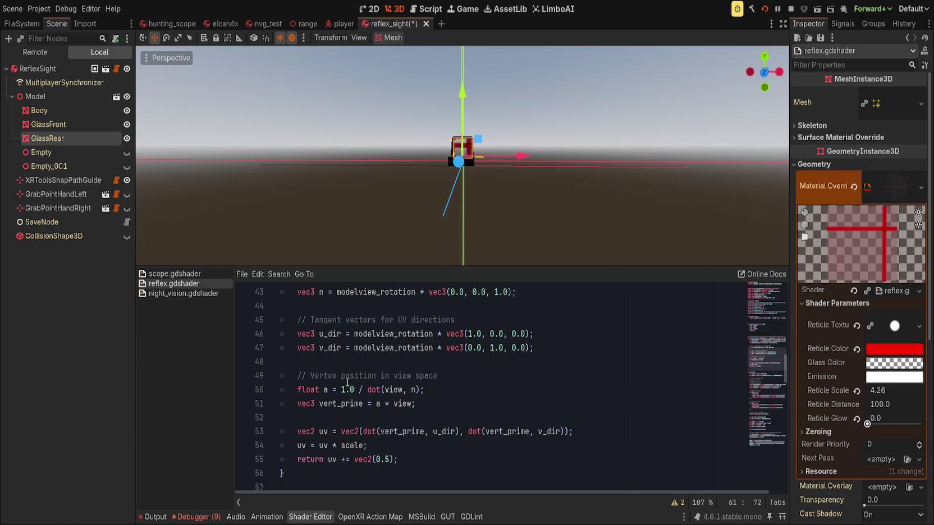
scroll(347, 382, up, 3)
click(272, 334)
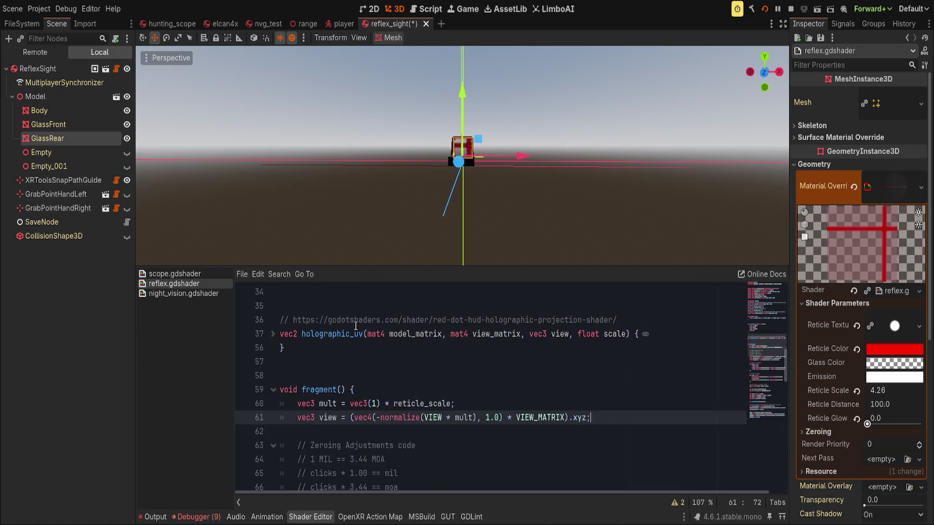
scroll(453, 418, down, 9)
click(453, 418)
scroll(453, 418, down, 4)
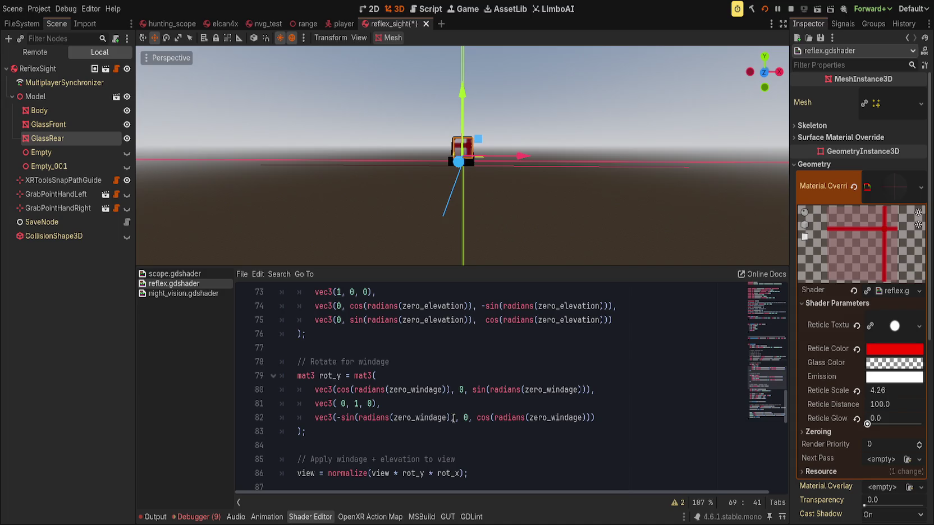
Step: Revert Reticle Scale to 1.0, raise Reticle Glow to 16.0, and save the reflex_sight scene
click(856, 390)
drag(867, 423, 922, 424)
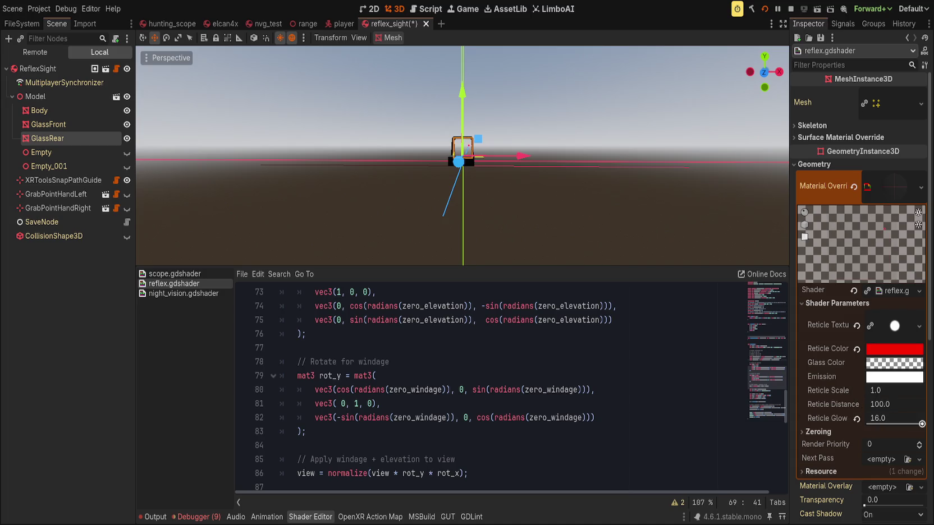
key(ctrl+s)
Step: Try another Reticle Scale value, revert it to 1.0, save again, and run the game
mouse_move(876, 391)
mouse_down()
mouse_move(841, 390)
mouse_move(921, 391)
mouse_up()
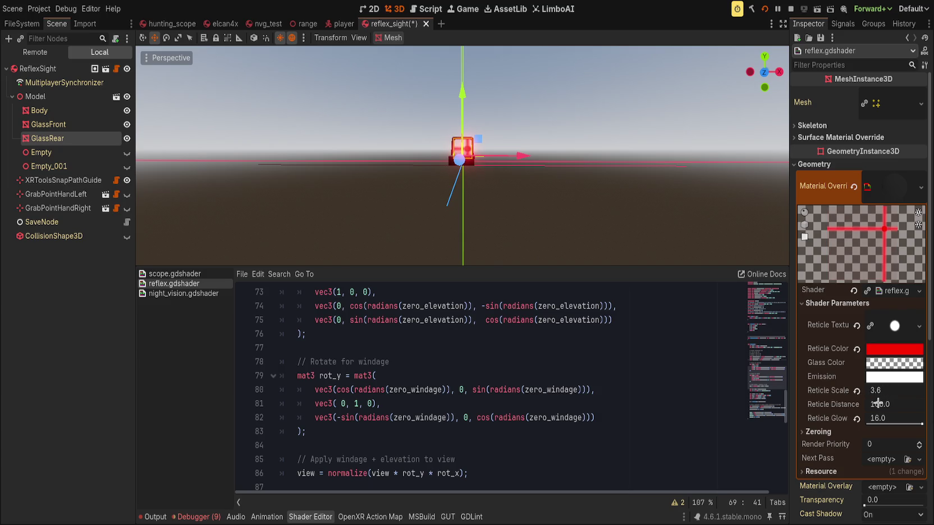
click(856, 391)
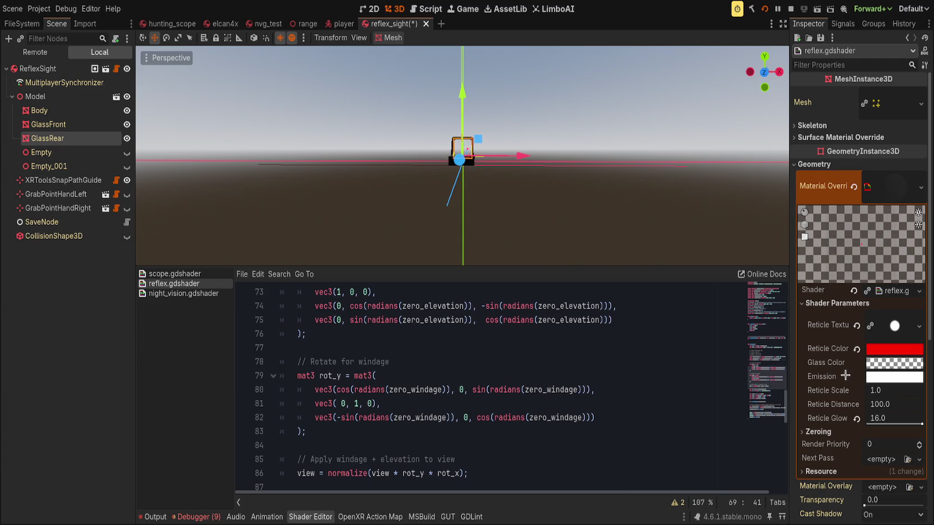
key(ctrl+s)
click(389, 362)
key(F5)
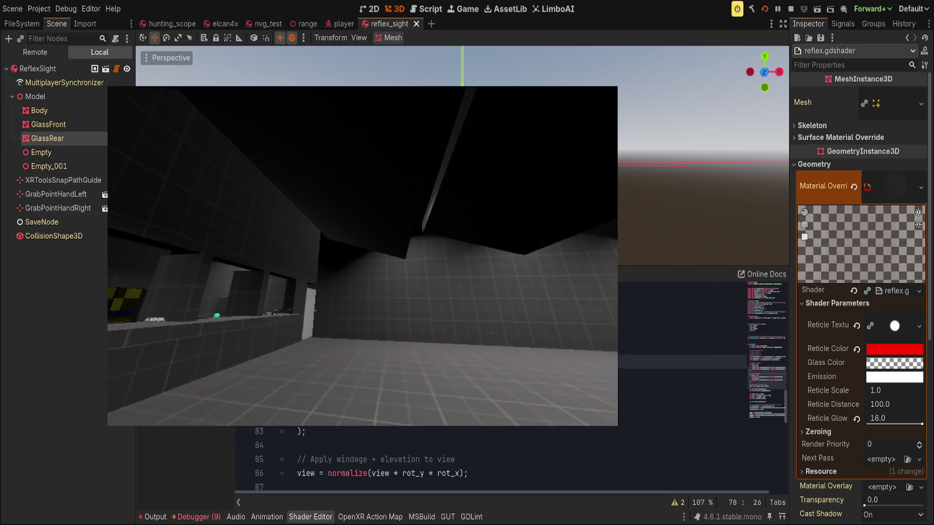
Step: After testing the sight in game, bring the Godot editor back in front
click(765, 407)
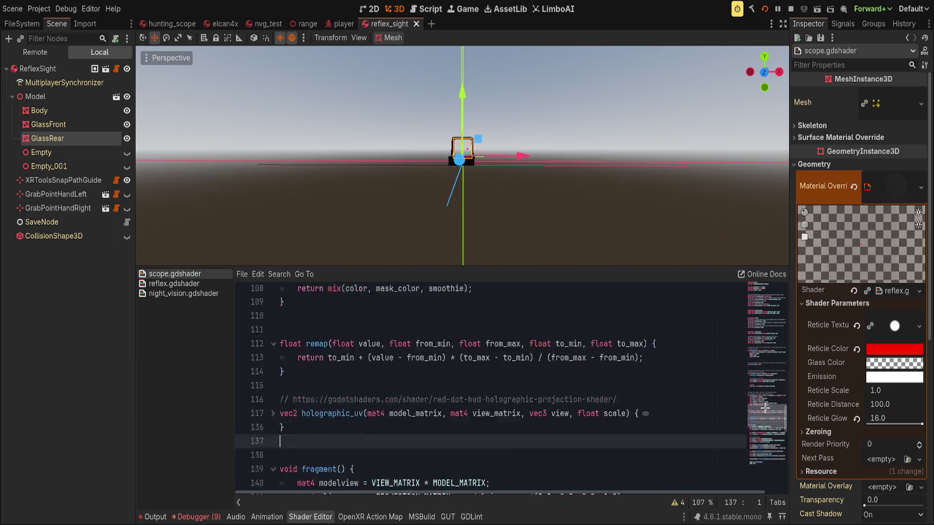
Step: Check the render_mode line at the top of scope.gdshader, then switch back to the game window
click(753, 285)
click(332, 306)
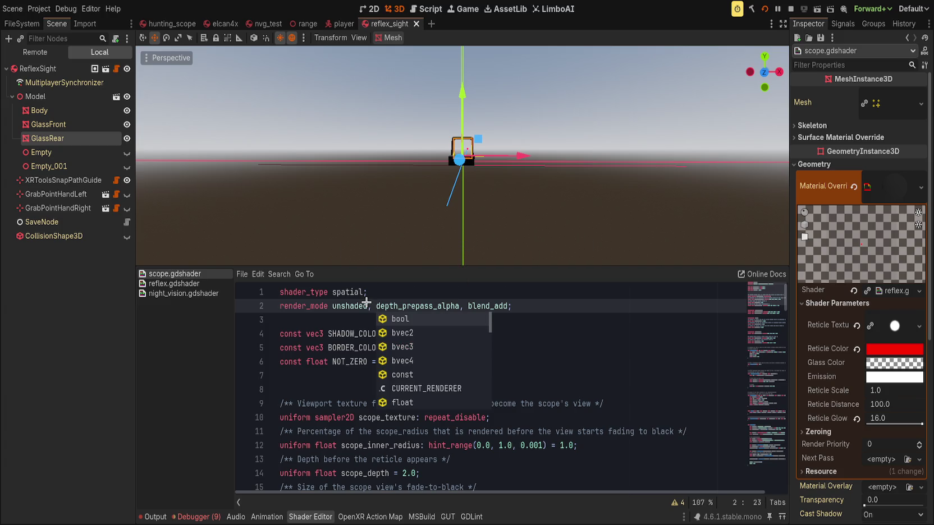
key(alt+Tab)
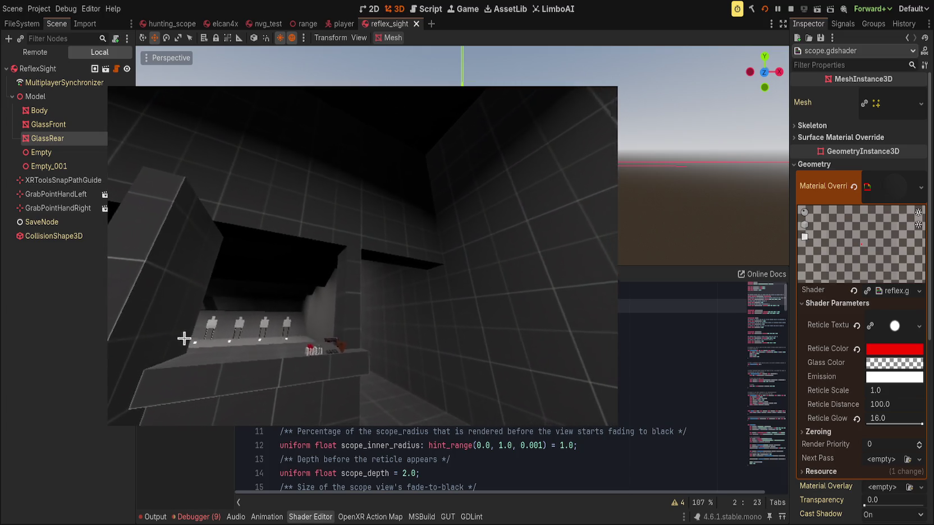
Step: Stop the running game to get back to the reflex_sight scene in the editor
key(F5)
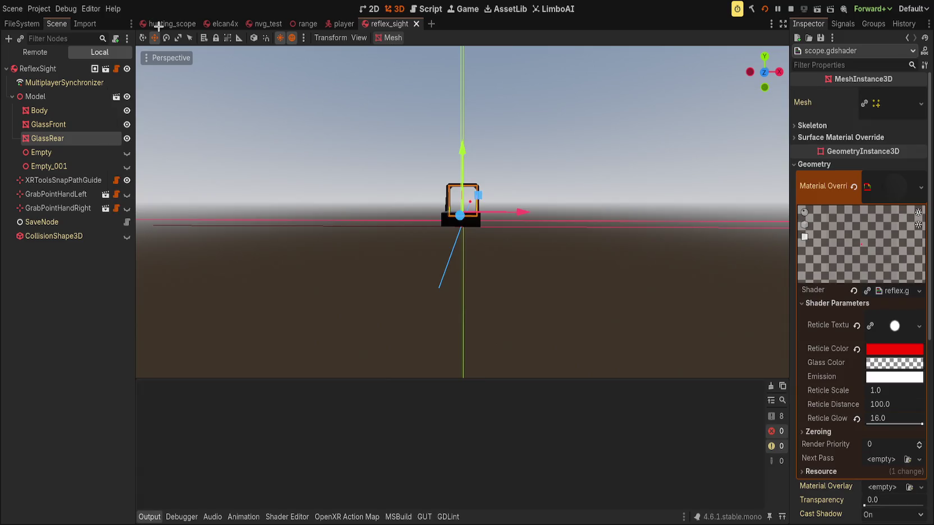
Step: Switch to the hunting_scope scene and toggle ScopeReticle's visibility
click(159, 25)
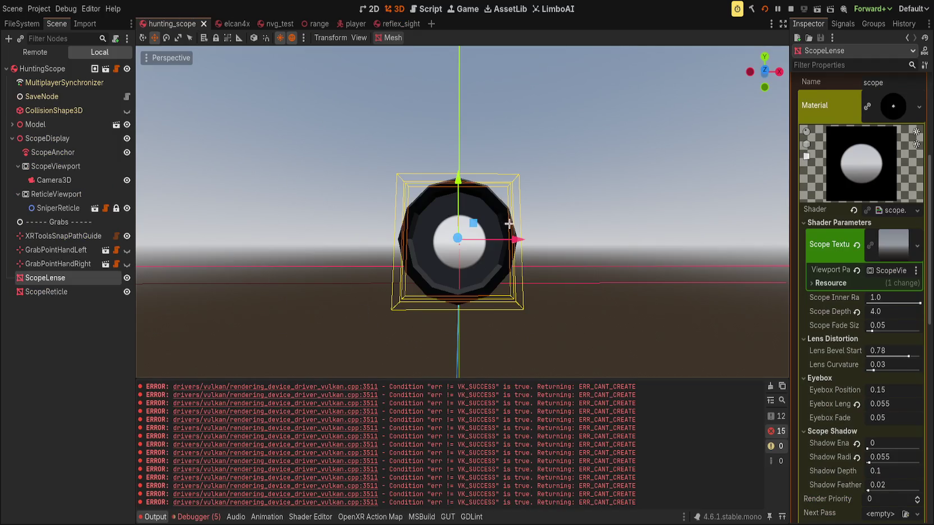
click(126, 291)
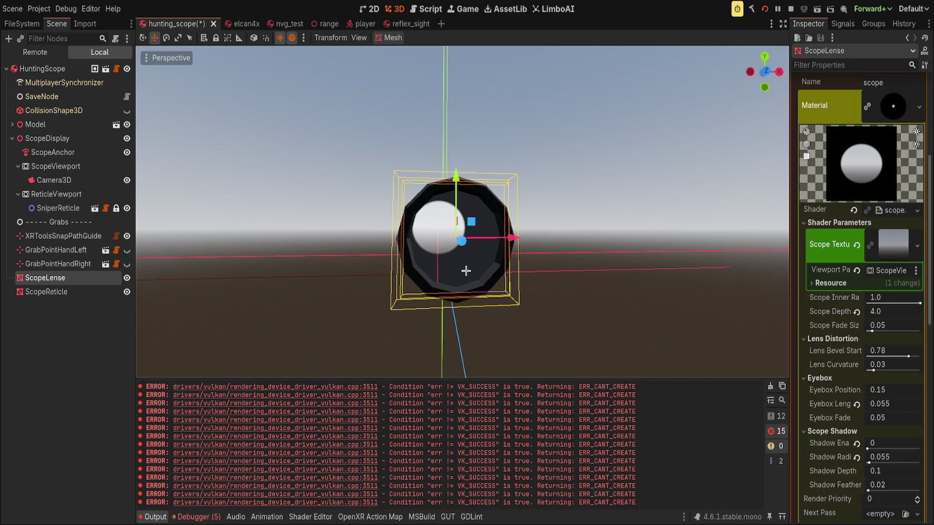
Step: On ScopeReticle, adjust Reticle Distance to 74.465, roughly set glow and scale, and save
key(Down)
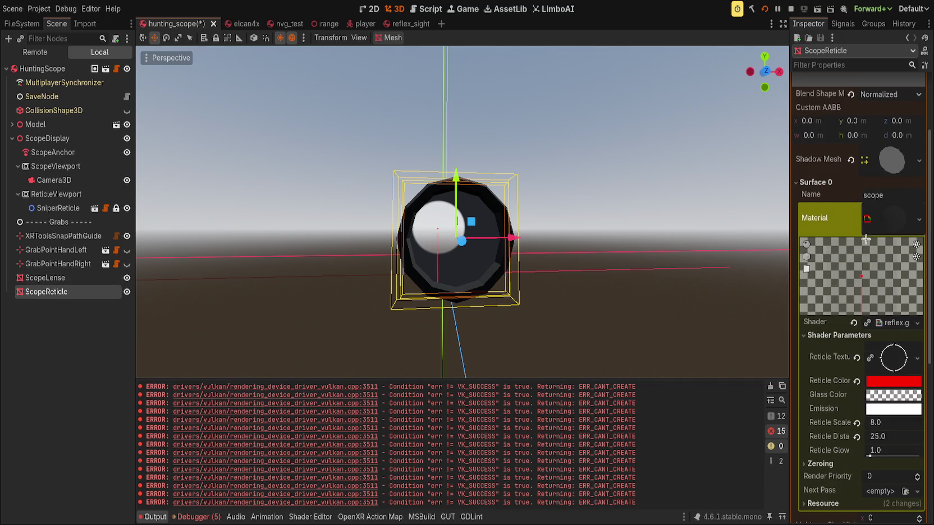
scroll(843, 352, down, 3)
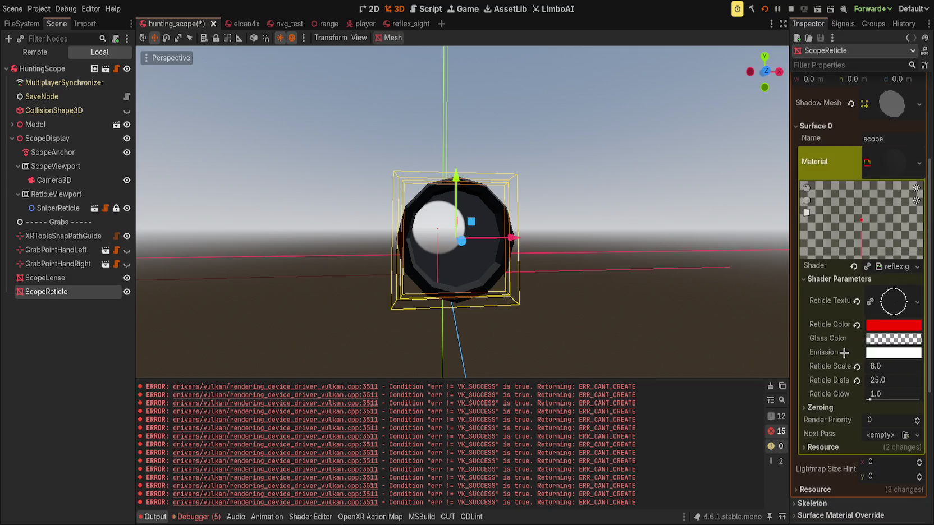
click(856, 381)
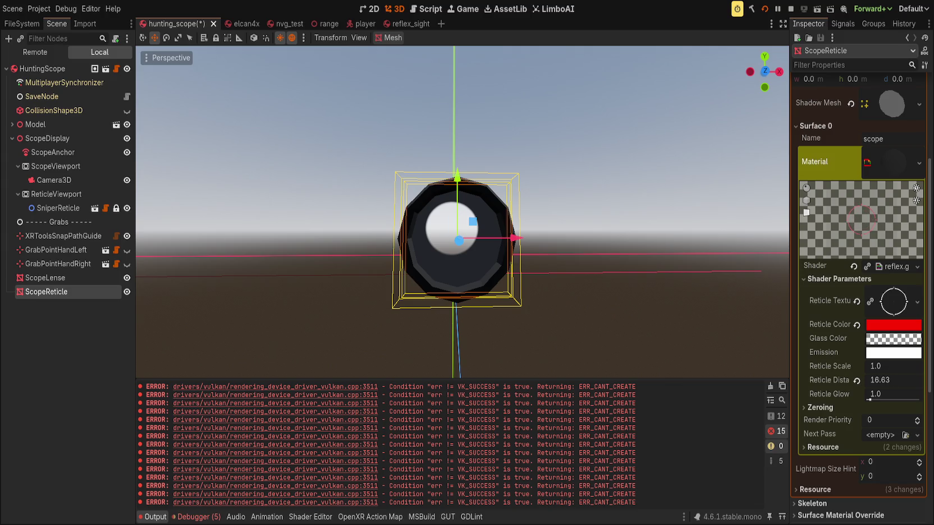
mouse_move(895, 380)
mouse_down()
mouse_move(872, 380)
mouse_move(904, 380)
mouse_up()
mouse_move(868, 399)
mouse_down()
mouse_move(918, 400)
mouse_move(887, 399)
mouse_up()
mouse_move(880, 367)
mouse_down()
mouse_move(905, 367)
mouse_move(878, 380)
mouse_move(892, 380)
mouse_up()
click(881, 381)
text(100)
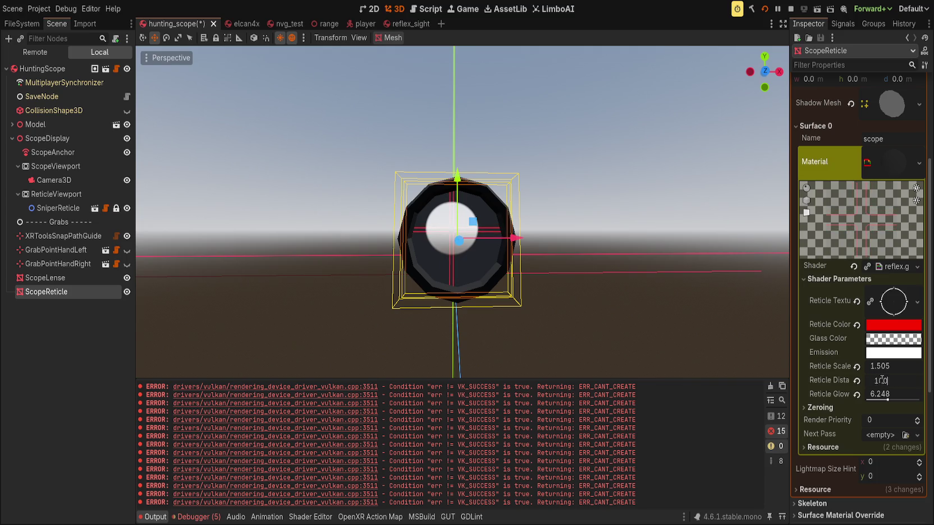
key(Return)
key(ctrl+s)
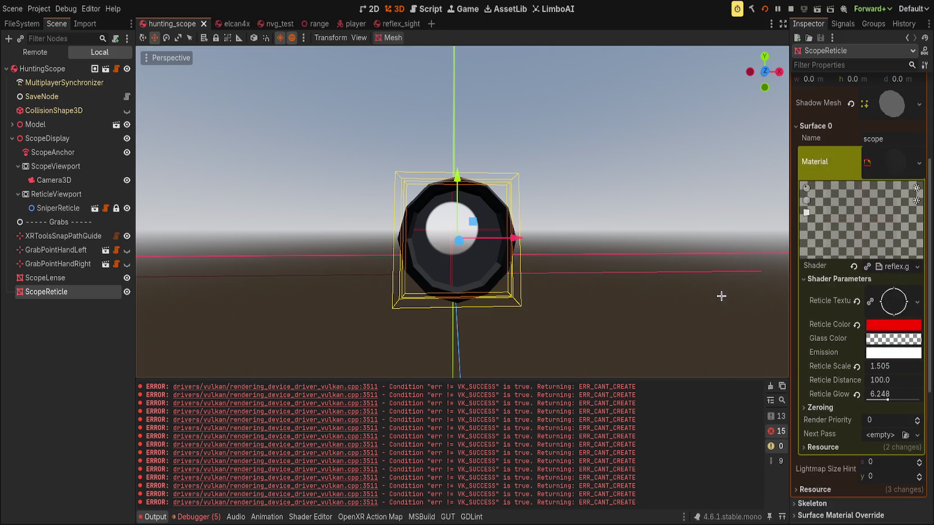
Step: Raise Reticle Scale to 1.59 and Reticle Glow to 16.0, then save the hunting scope scene
mouse_move(871, 366)
mouse_down()
mouse_move(856, 365)
mouse_move(878, 366)
mouse_up()
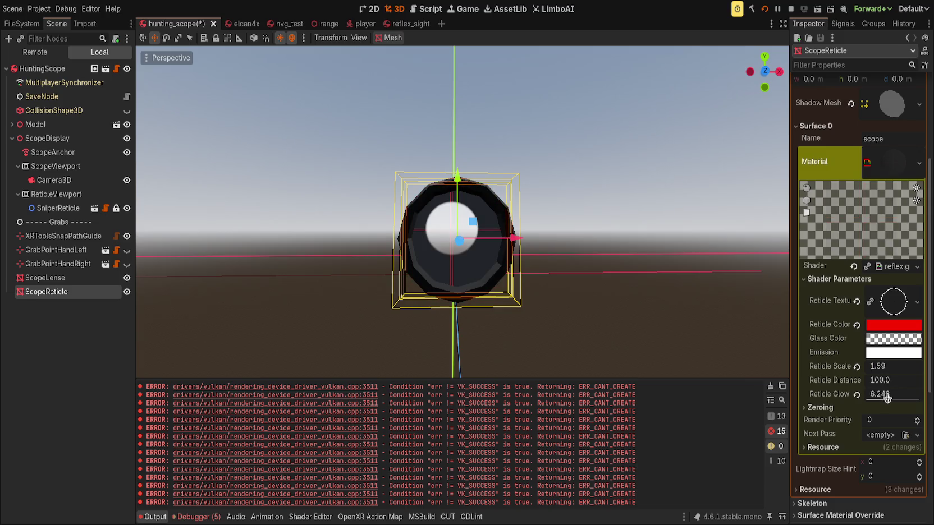
mouse_move(887, 397)
mouse_down()
mouse_move(919, 397)
mouse_move(875, 380)
mouse_up()
key(ctrl+s)
click(766, 9)
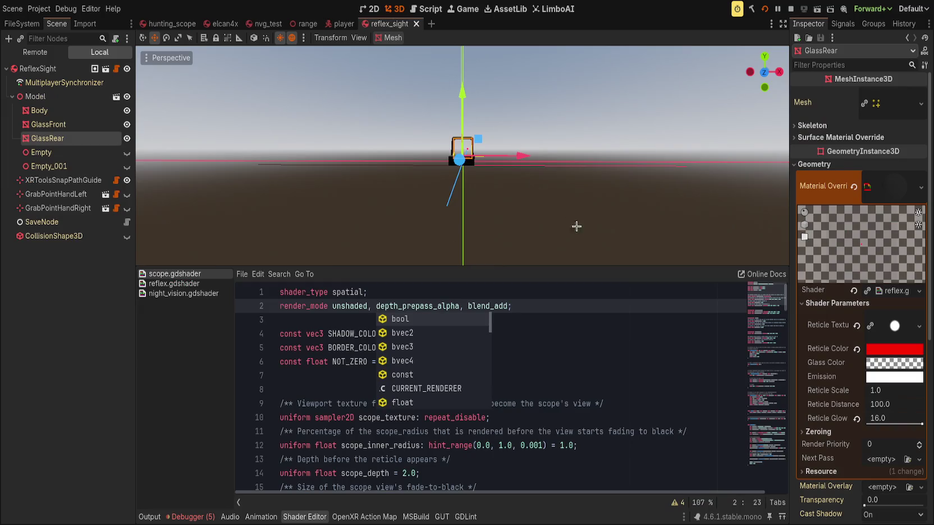
Step: Set GlassRear's Reticle Scale to 0.14 and save the reflex sight scene
drag(887, 393, 847, 393)
text(0.14)
key(Return)
key(ctrl+s)
Step: Give the 3D view more room over the shader code and return to hunting_scope
click(673, 348)
mouse_move(558, 267)
mouse_down()
mouse_move(550, 423)
mouse_move(558, 262)
mouse_up()
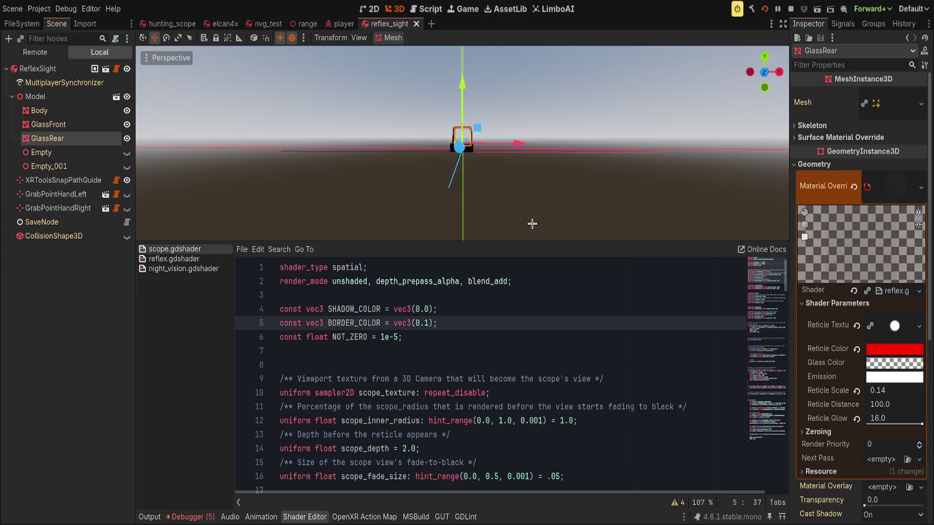
click(173, 23)
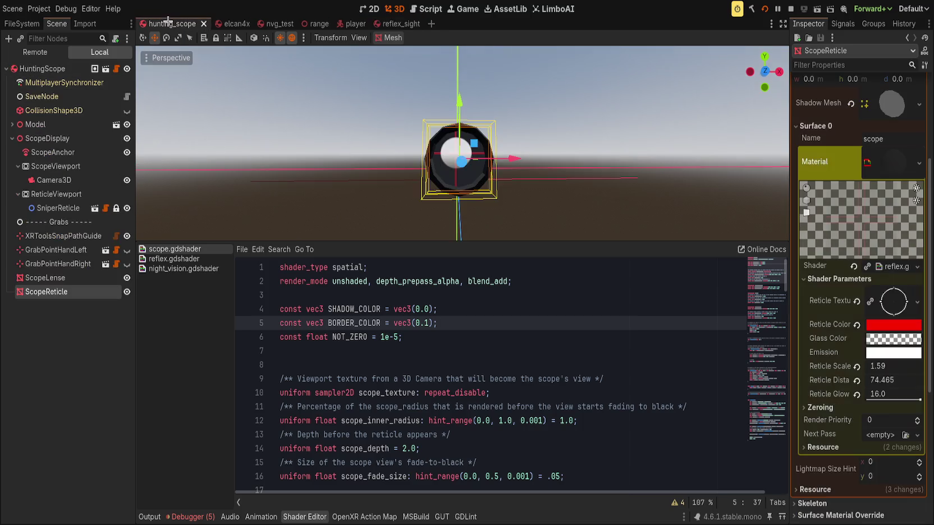
Step: Switch back to reflex_sight, save it, then return to hunting_scope after testing the sight
key(ctrl+z)
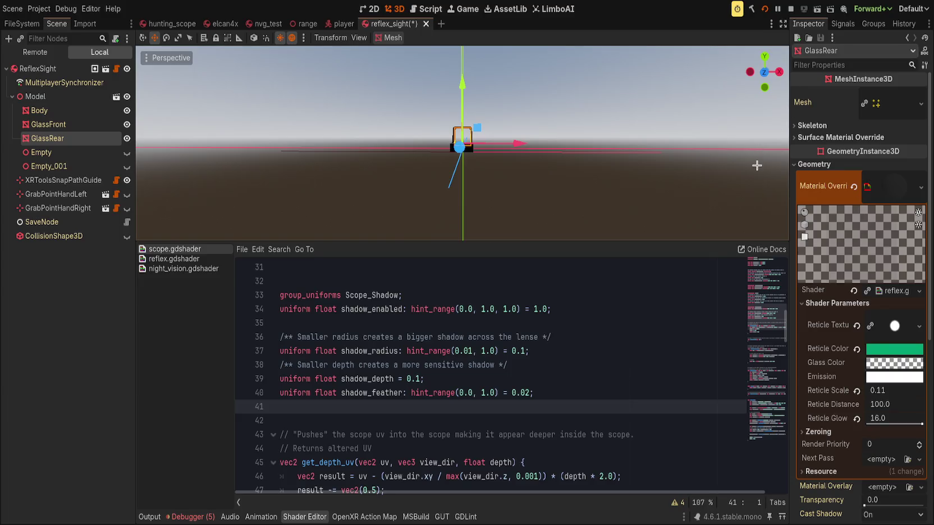
key(ctrl+z)
key(ctrl+s)
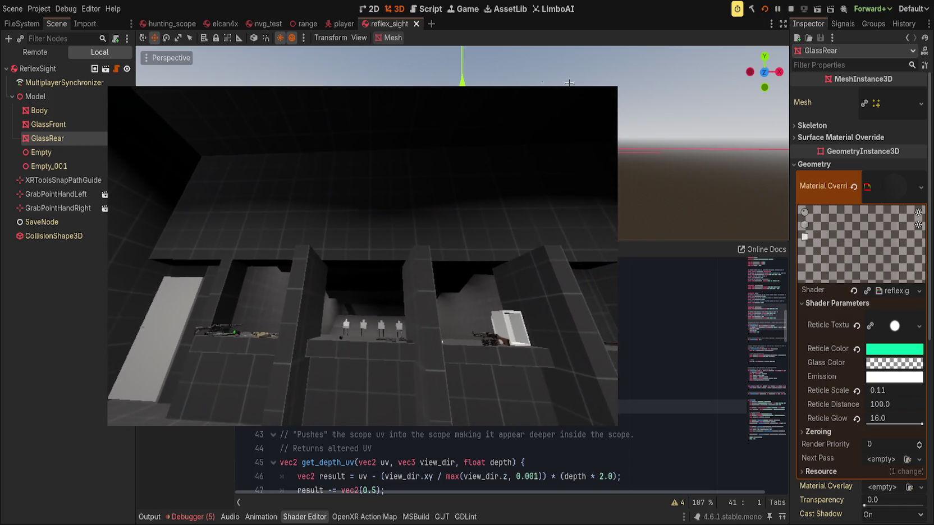
click(168, 24)
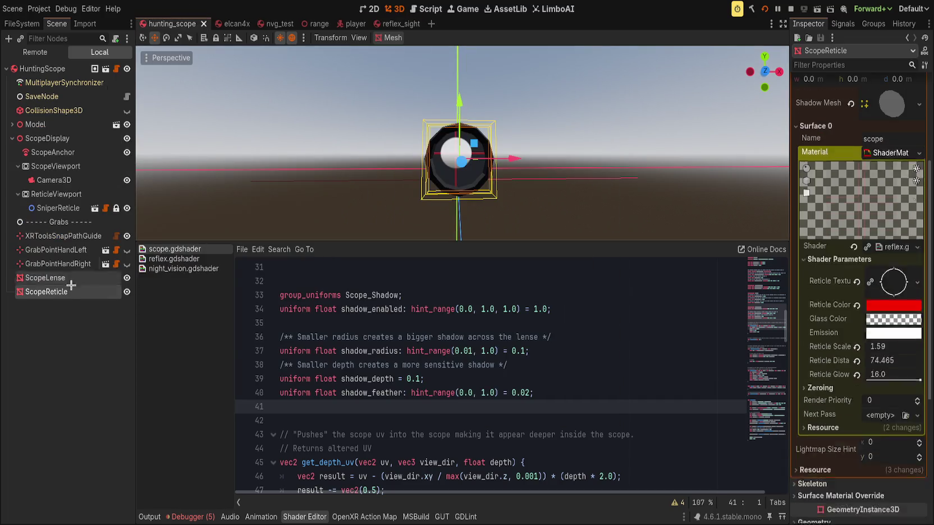
Step: Select the ScopeViewport's Camera3D and mark the get_depth_uv function lines in scope.gdshader
click(53, 181)
scroll(850, 435, down, 3)
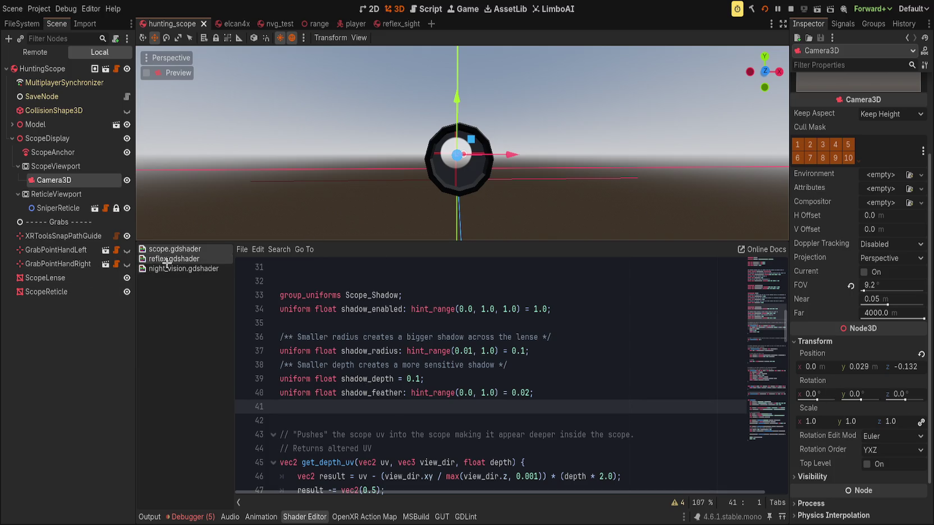
click(392, 417)
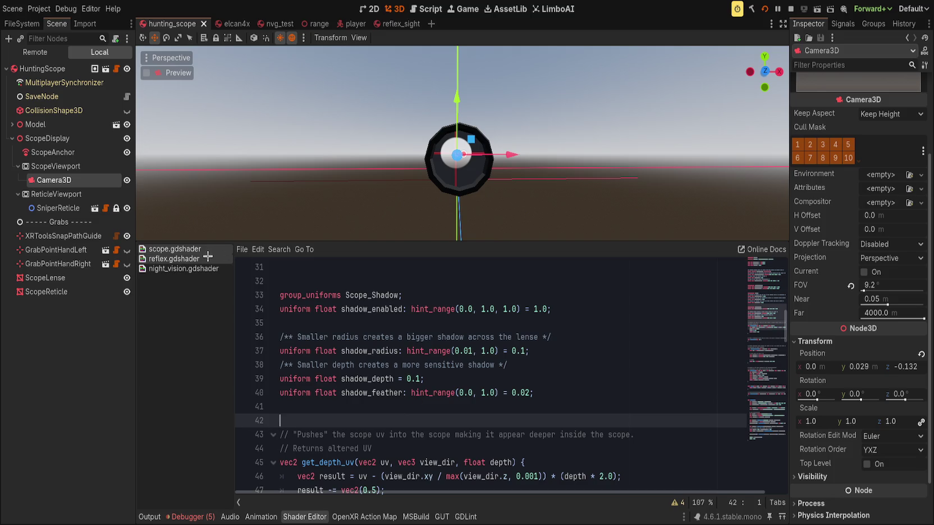
scroll(421, 405, down, 2)
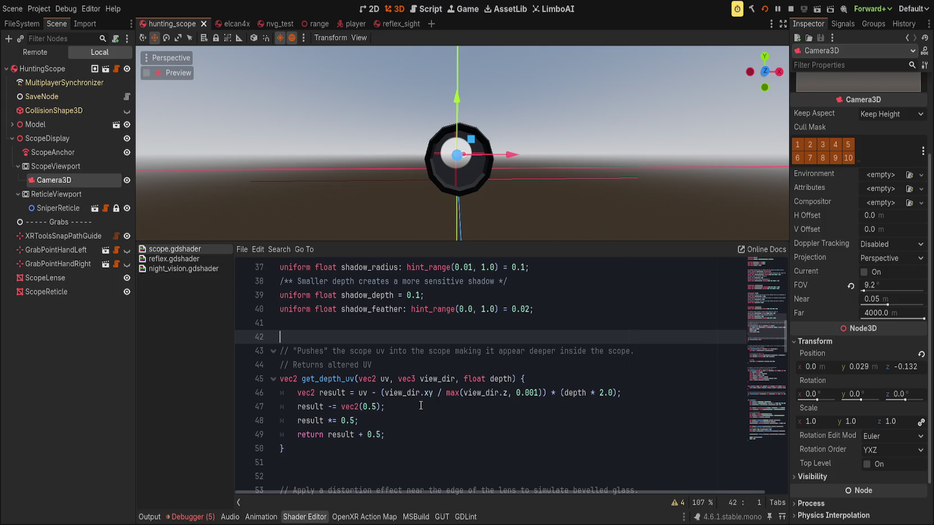
drag(369, 445, 405, 368)
click(405, 367)
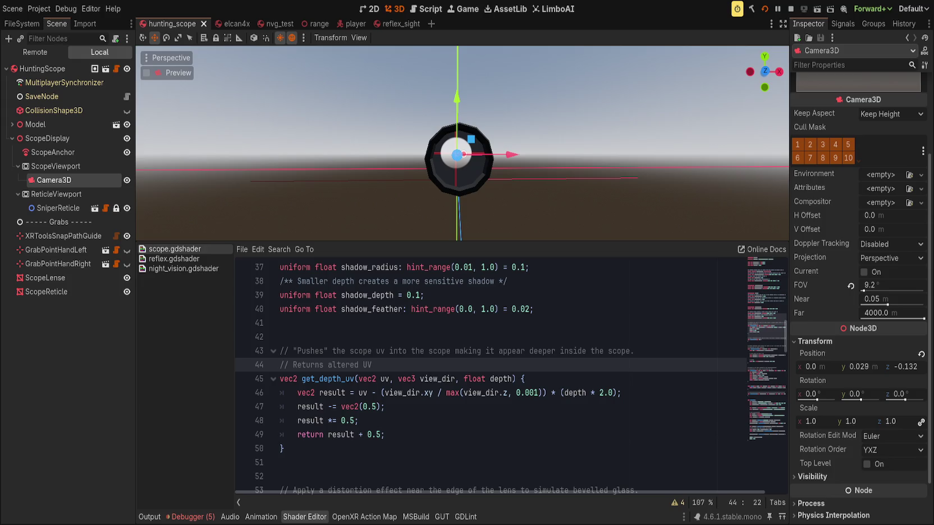
Step: Review line 40 of the shader, then hide the shader code panel
click(533, 309)
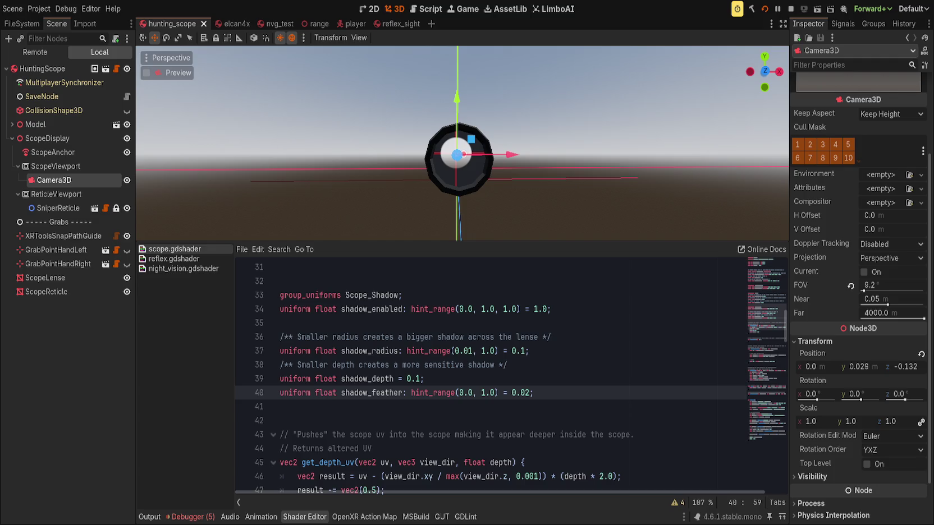
click(296, 393)
scroll(400, 424, down, 5)
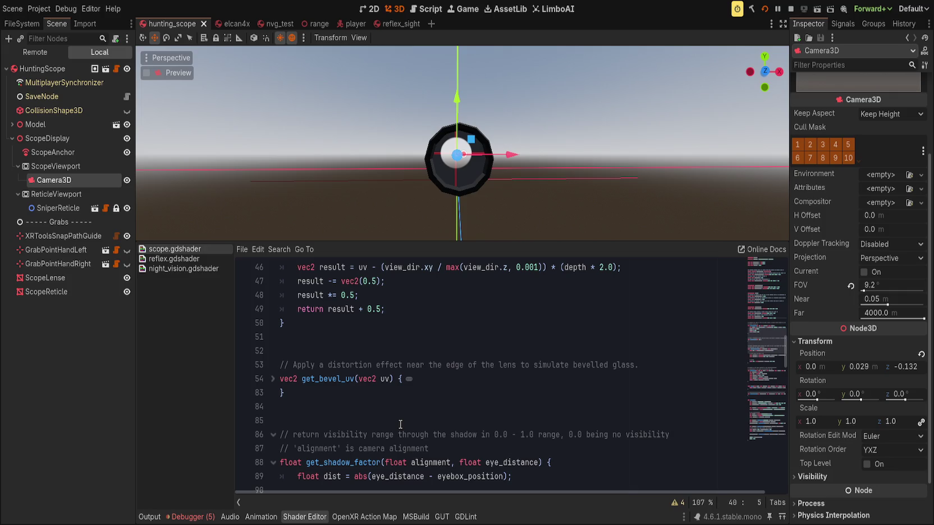
key(ctrl+j)
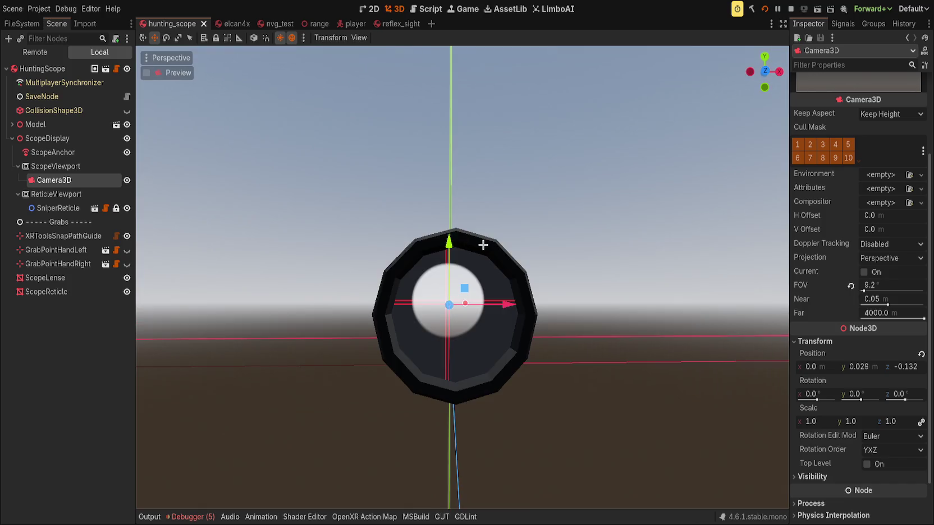
Step: Orbit and pan around the scope model, select HuntingScope, and bring back the Shader Editor
mouse_move(504, 254)
mouse_down()
mouse_move(528, 256)
mouse_move(506, 318)
mouse_move(558, 306)
mouse_move(724, 314)
mouse_up()
key(Escape)
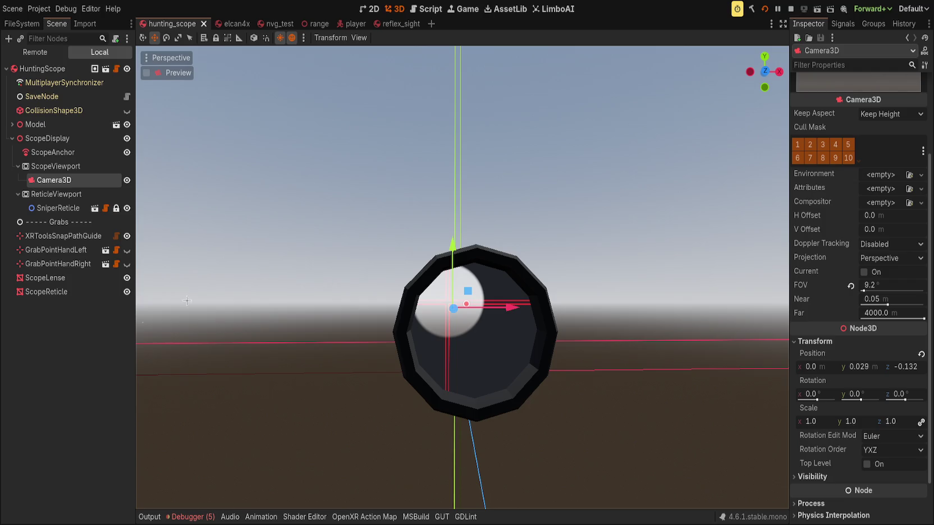
click(88, 341)
click(42, 69)
mouse_move(291, 304)
mouse_down()
mouse_move(295, 208)
mouse_move(229, 232)
mouse_move(422, 259)
mouse_move(396, 245)
mouse_up()
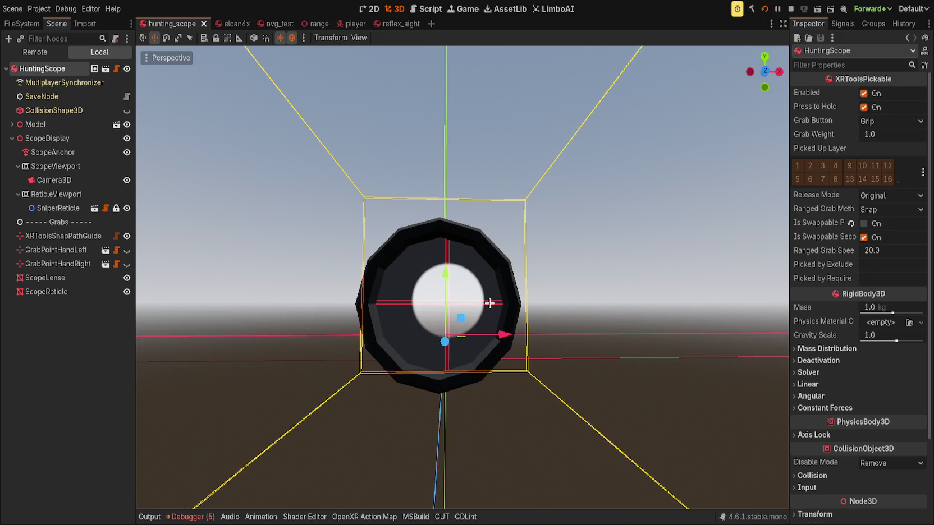
click(304, 517)
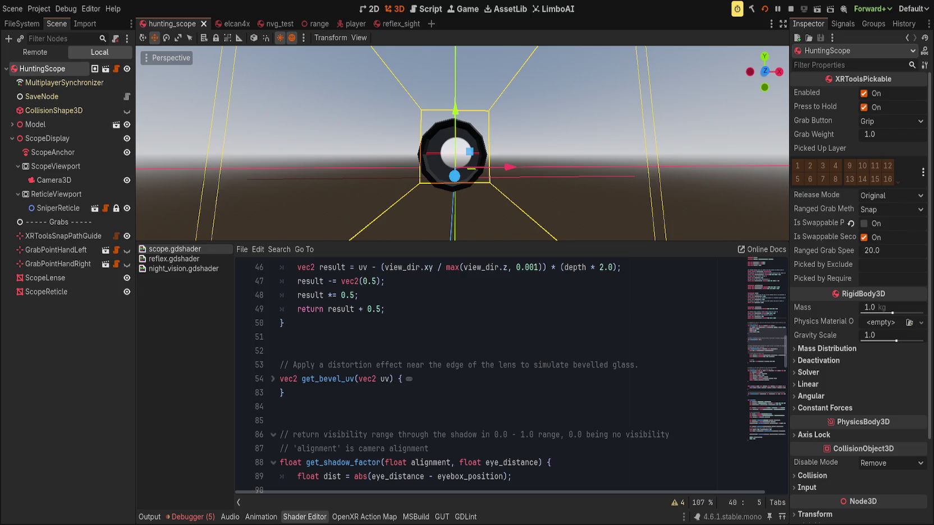
Step: In reflex.gdshader, replace reticle_distance with reticle_scale on line 87
click(30, 400)
click(391, 399)
click(166, 257)
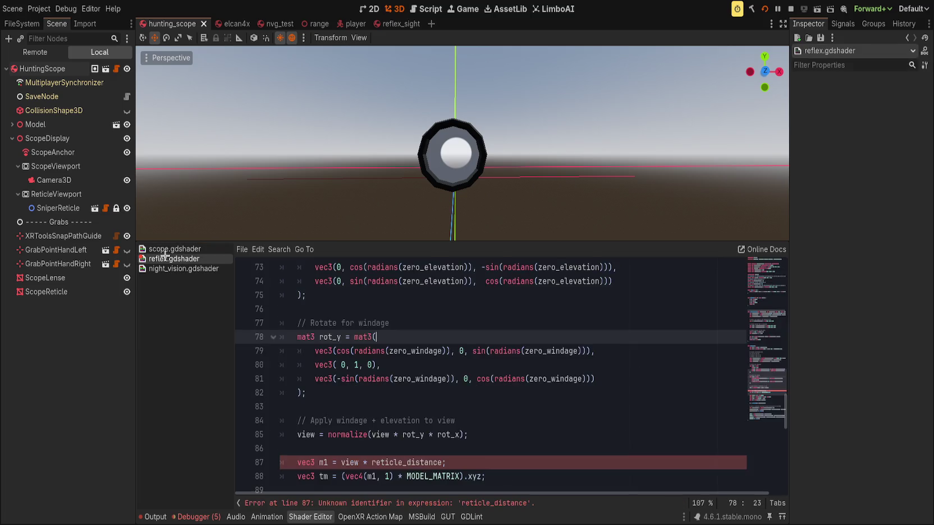
scroll(418, 379, down, 2)
double_click(418, 379)
text(reticle_scale)
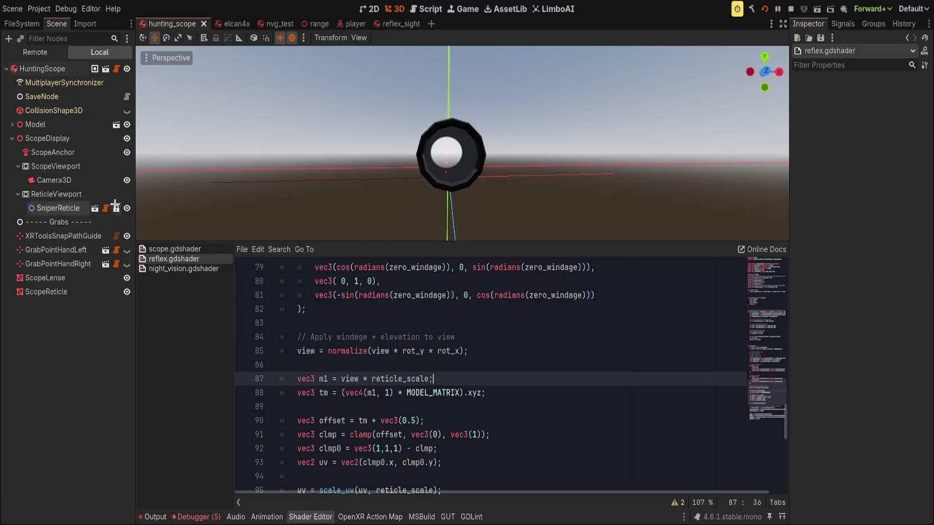
Step: Reset ScopeReticle's Reticle Scale to 1.0 and try lower slider values
click(56, 292)
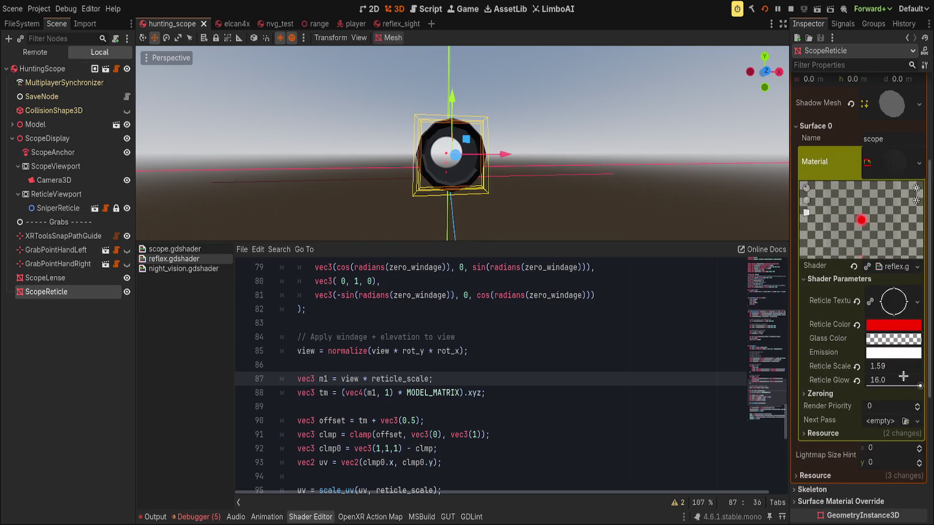
click(857, 366)
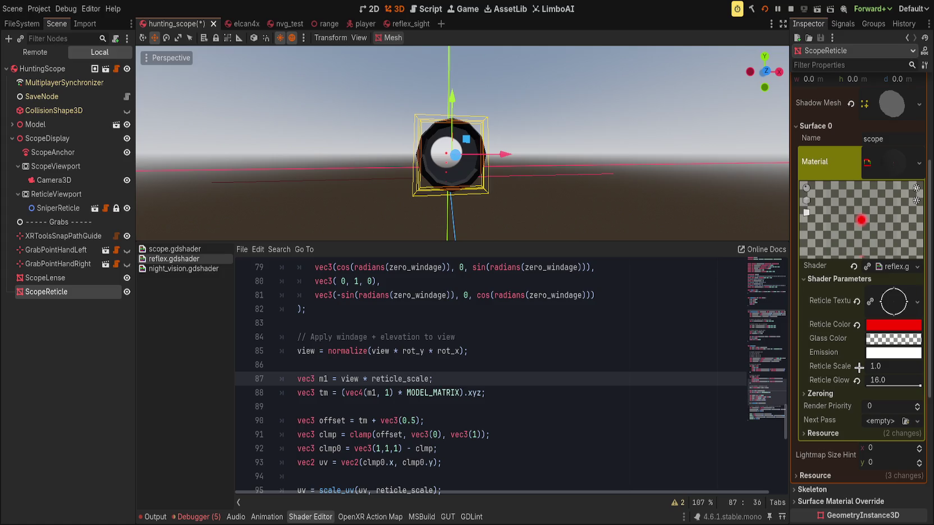
mouse_move(900, 370)
mouse_down()
mouse_move(883, 370)
mouse_move(900, 370)
mouse_up()
Step: Revert Reticle Scale to 1.0 and delete the scale_uv line from reflex.gdshader
click(856, 366)
click(428, 349)
click(398, 379)
scroll(397, 379, down, 2)
click(462, 409)
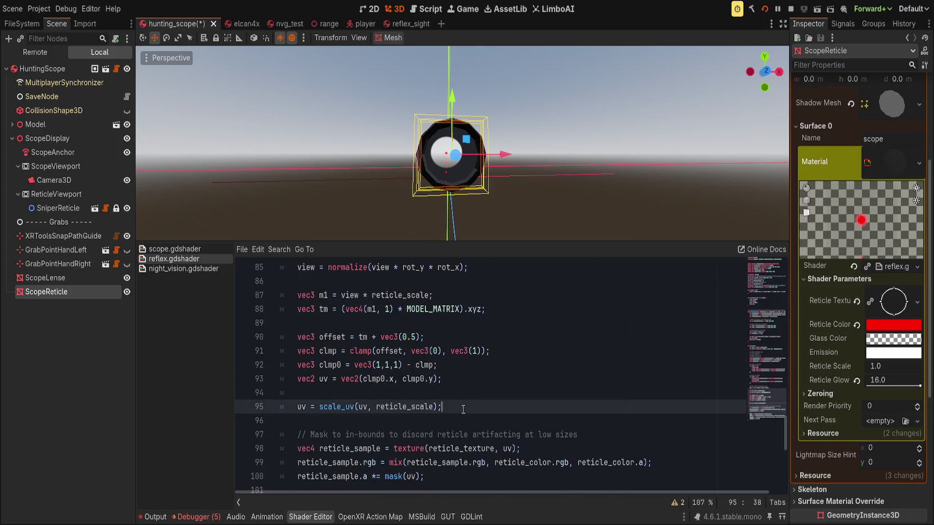
key(ctrl+shift+k)
key(ctrl+shift+k)
Step: Tidy the blank lines between the uv assignment and the mask code
click(435, 380)
key(Down)
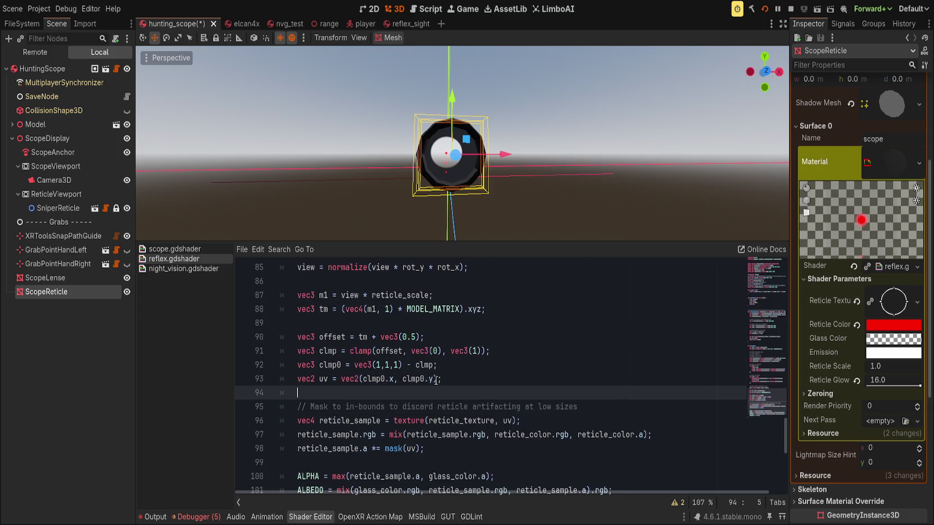
key(BackSpace)
key(BackSpace)
key(Return)
key(Return)
key(BackSpace)
key(Return)
Step: Remove an extra blank line and save reflex.gdshader
key(ctrl+s)
key(BackSpace)
key(ctrl+s)
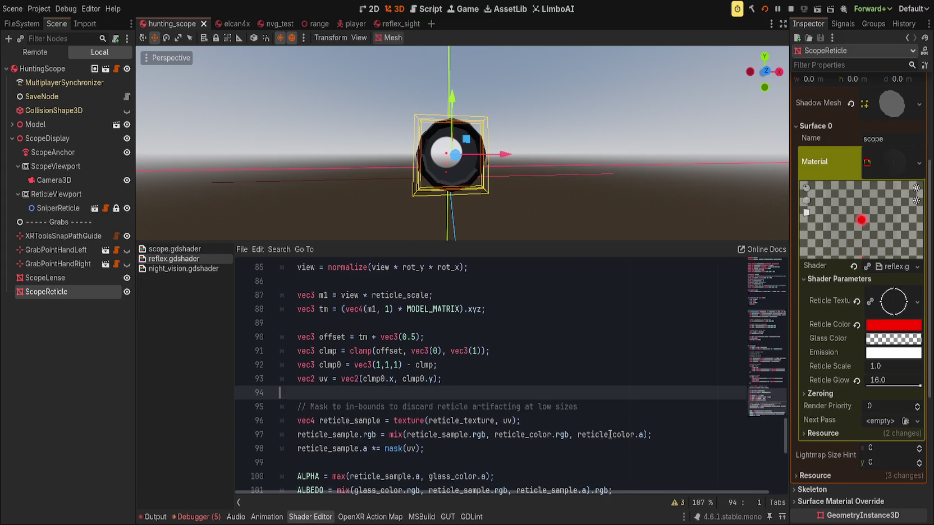
Step: Set ScopeReticle's Reticle Scale to 10.0 and save the hunting_scope scene
drag(888, 366, 923, 366)
click(892, 366)
text(10)
key(Return)
key(ctrl+s)
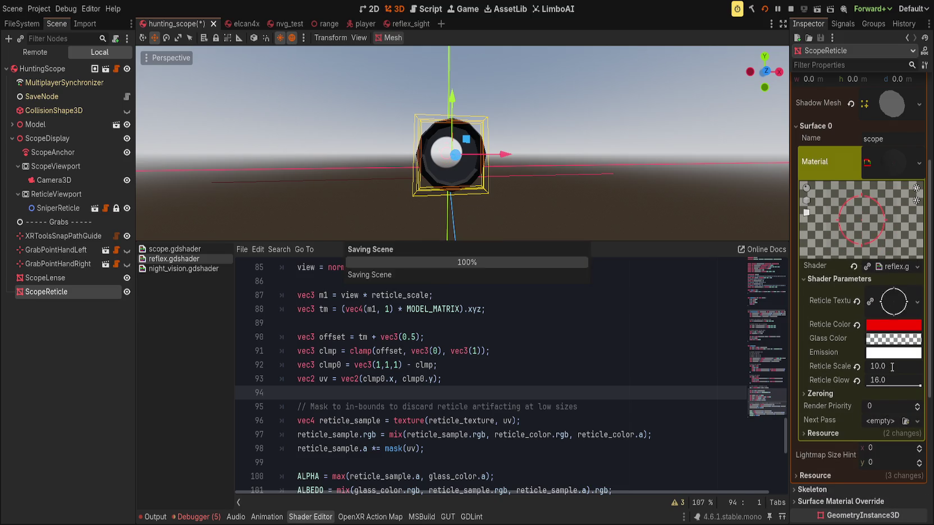
Step: In reflex_sight, set GlassRear's Reticle Scale to 200.0 and save the scene
click(404, 23)
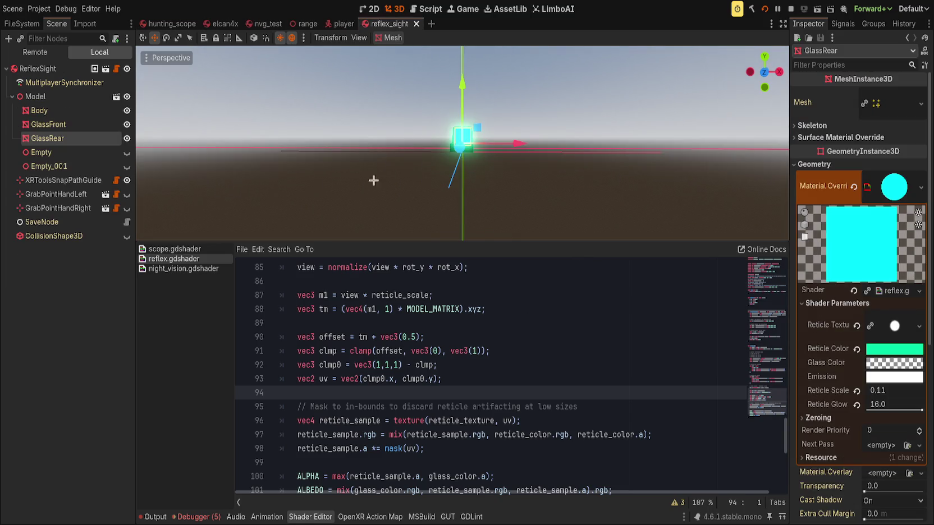
click(857, 391)
drag(876, 391, 876, 391)
click(892, 391)
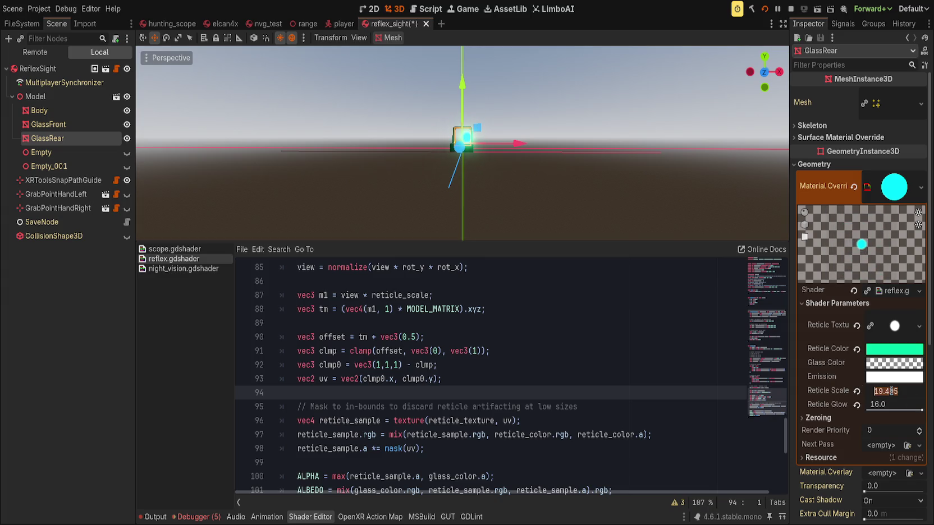
text(200)
key(Return)
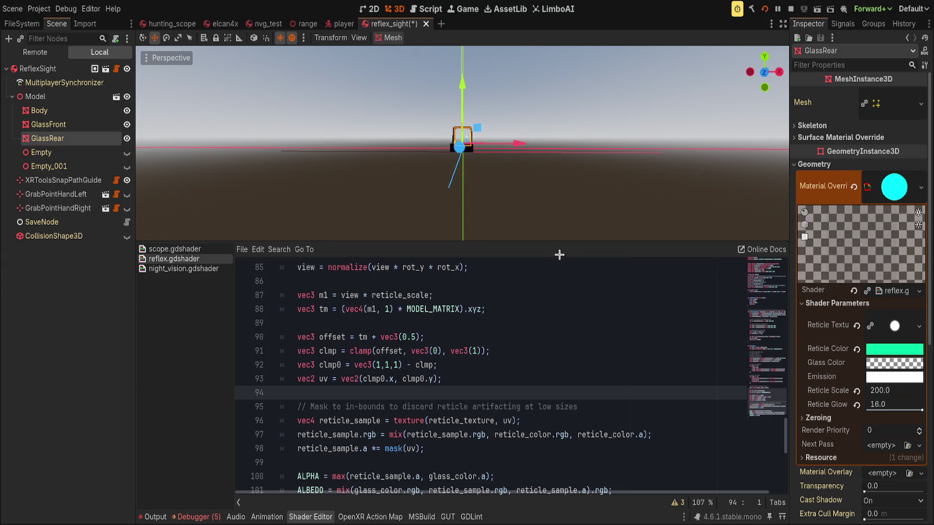
scroll(574, 212, up, 3)
click(894, 392)
key(ctrl+s)
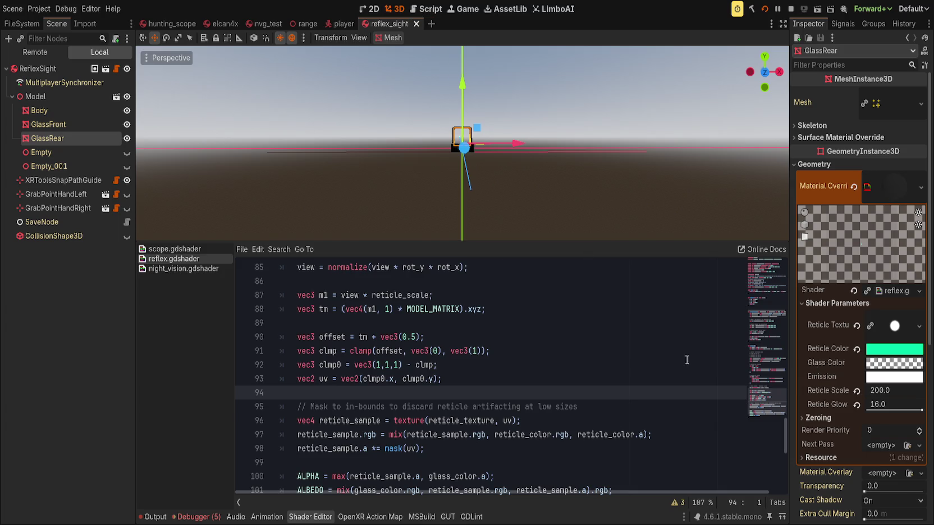
Step: Review the UV offset line and line 95's masking comment, then enlarge the 3D view
click(626, 340)
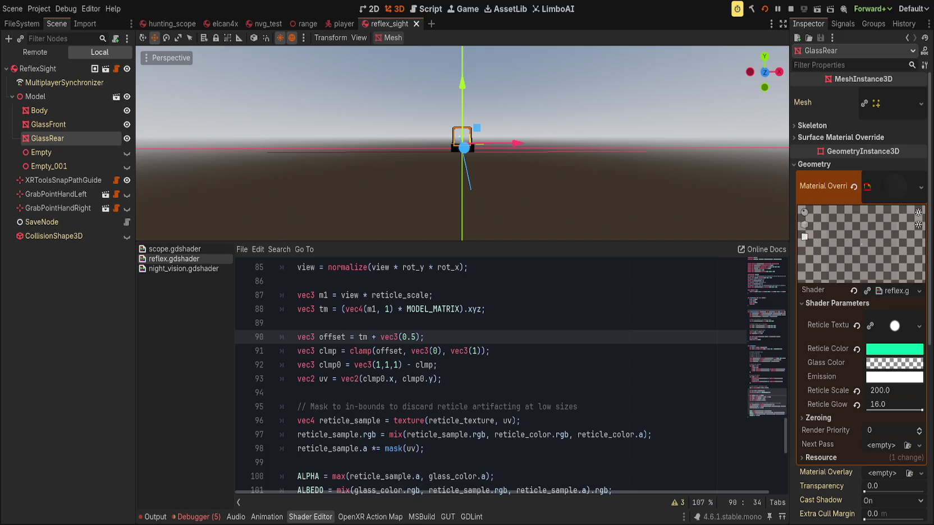
click(480, 407)
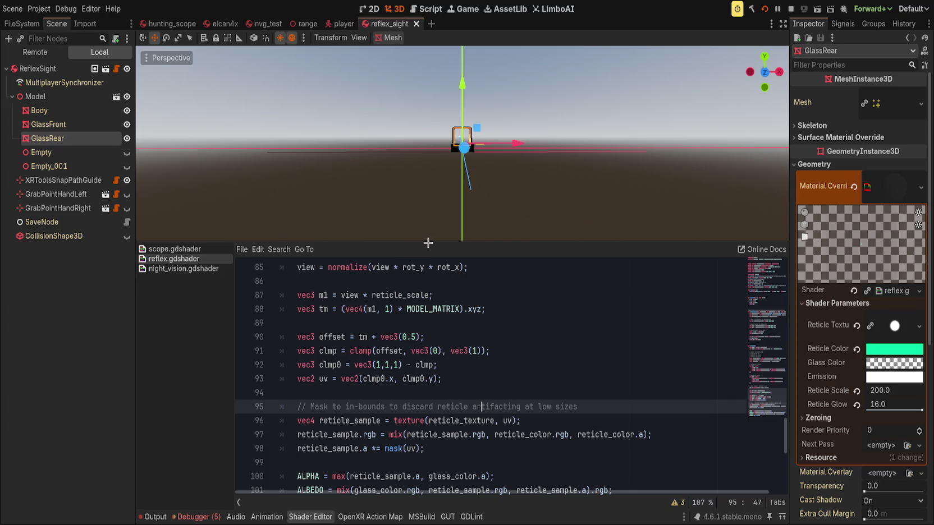
drag(430, 241, 431, 354)
Step: Save the scene, test-run the game with the reflex sight, then stop it and select Reticle Scale
key(ctrl+s)
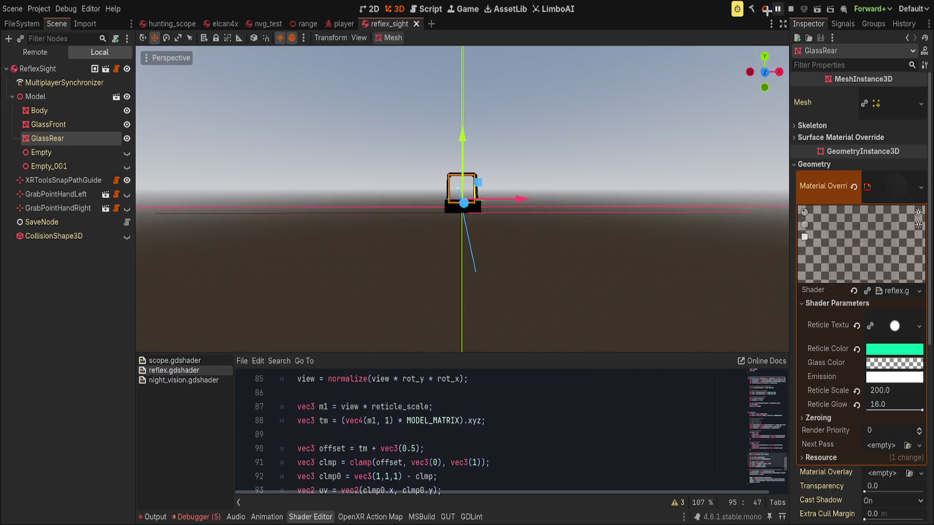
click(763, 9)
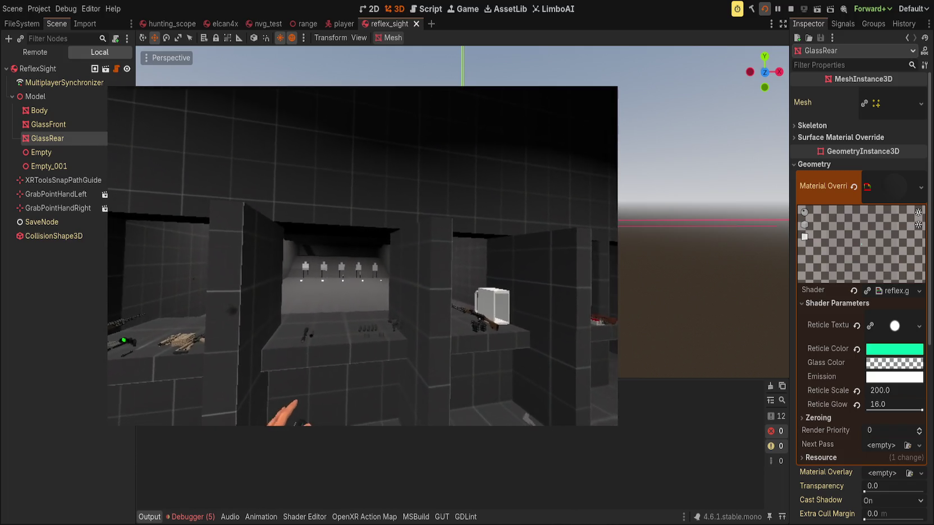
key(F8)
click(893, 391)
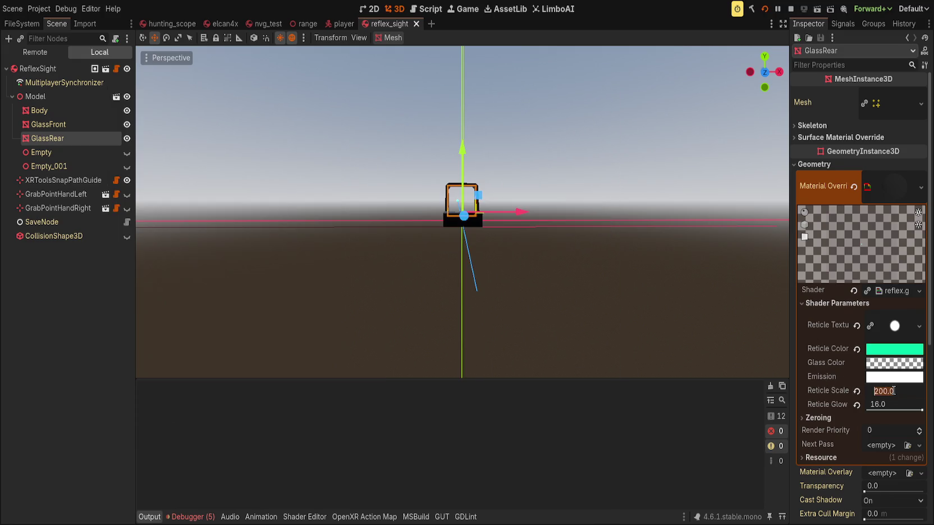
Step: Set GlassRear's Reticle Scale to 400.0 and save the scene
text(400)
key(Return)
key(ctrl+s)
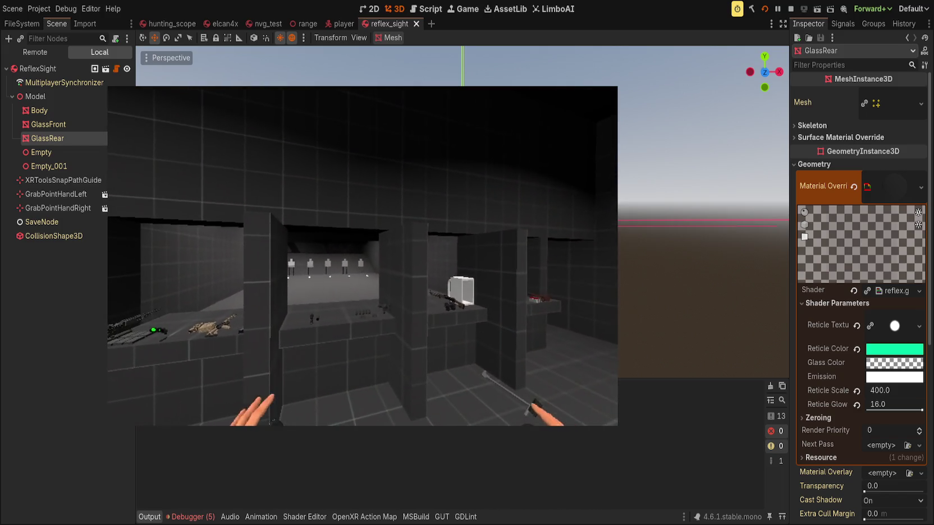
Step: Raise GlassRear's Reticle Scale further to 500.0
click(898, 391)
text(500)
key(Return)
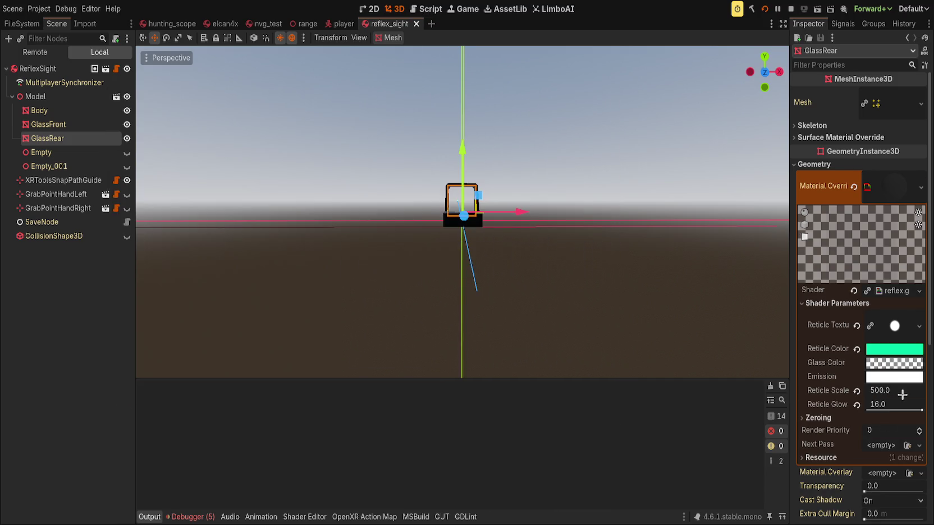
Step: Set GlassRear's Reticle Scale to 1000.0, save, and stop the game after testing it
drag(901, 395, 900, 395)
click(894, 386)
text(1000)
key(Return)
key(ctrl+s)
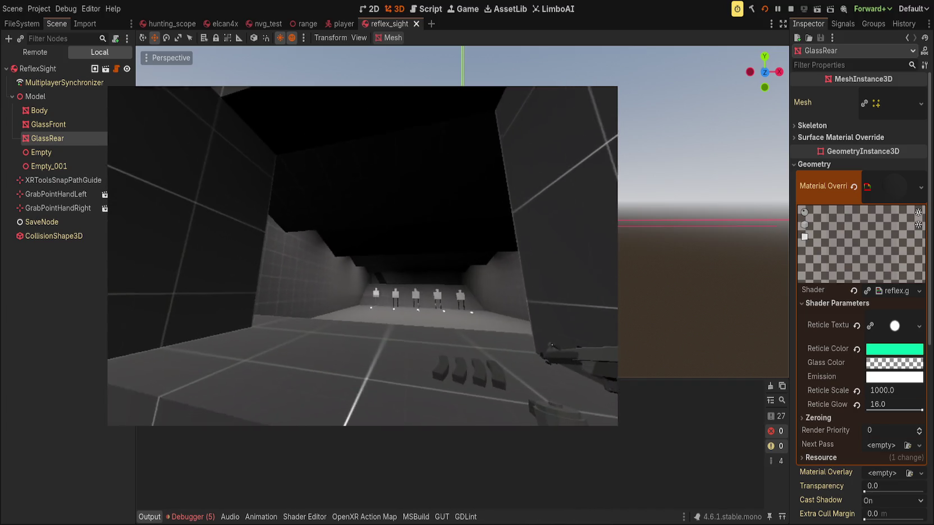
key(F8)
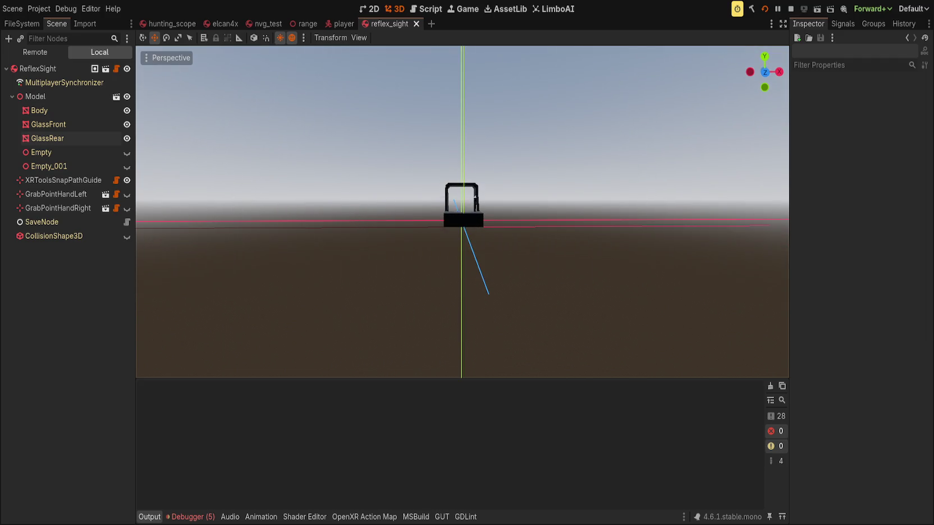
mouse_move(262, 23)
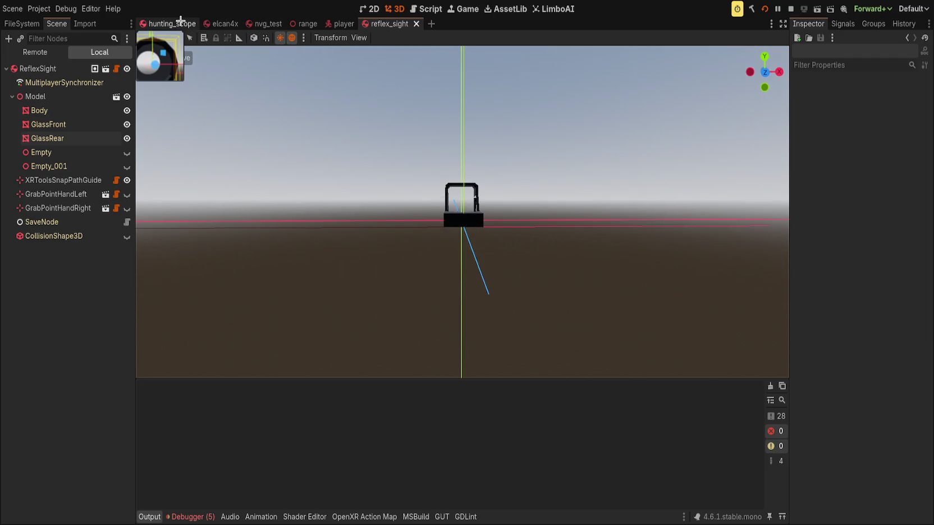
click(171, 24)
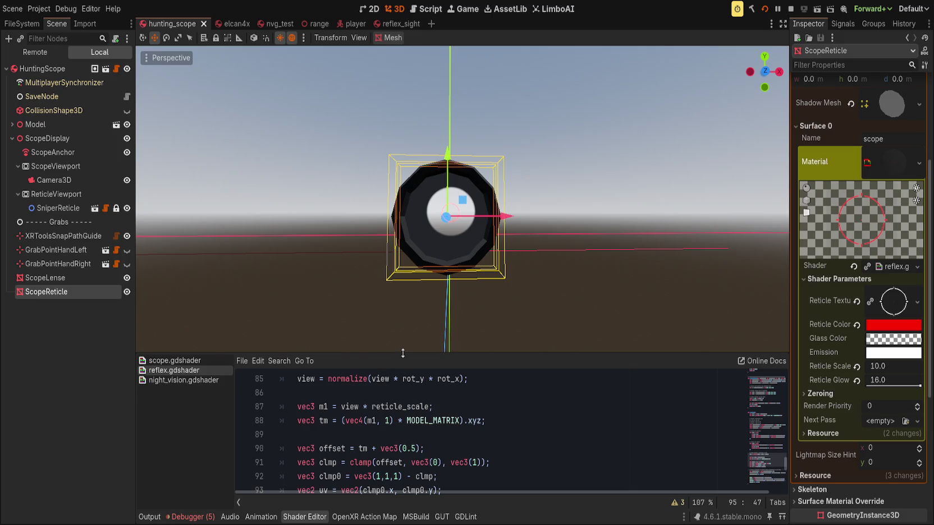
drag(401, 354, 413, 145)
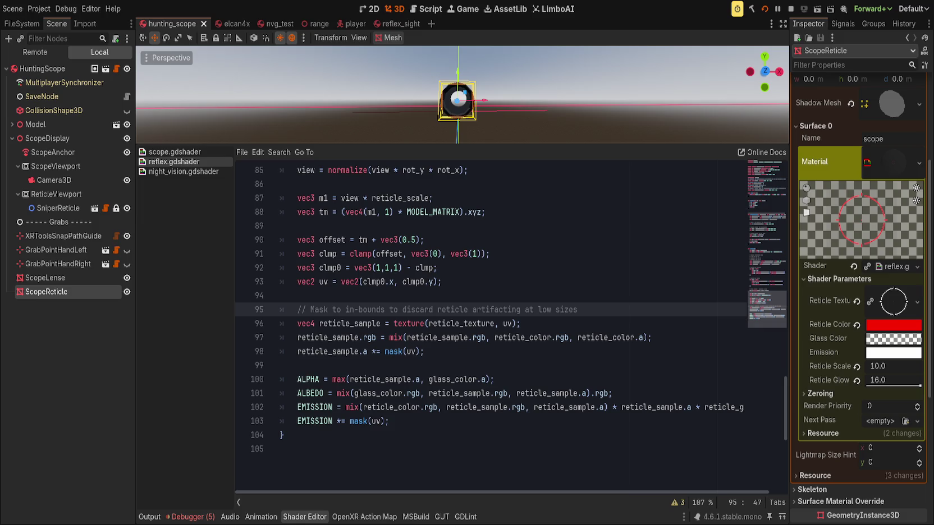
click(562, 449)
click(562, 422)
Step: Cut the final 'EMISSION *= mask(uv);' line and return to the reticle UV lines near line 88
key(ctrl+x)
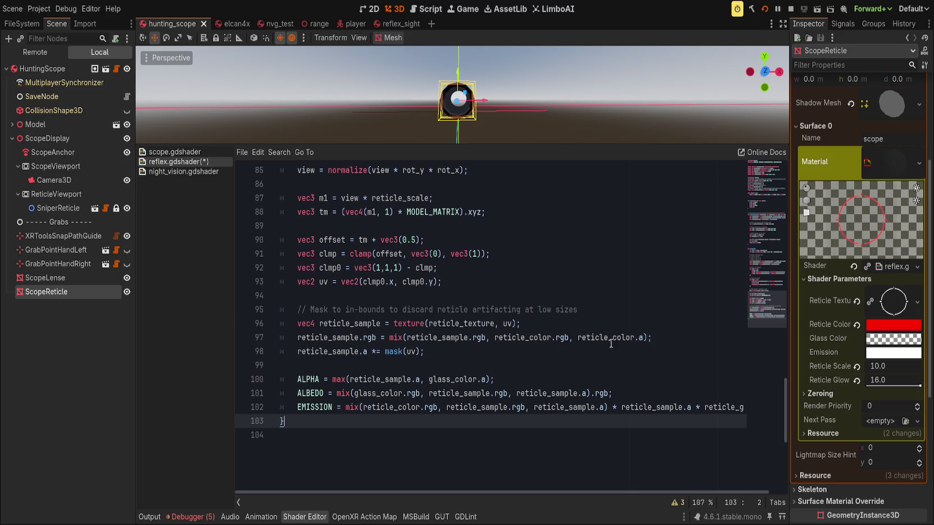
scroll(520, 351, up, 2)
click(520, 351)
scroll(520, 351, up, 1)
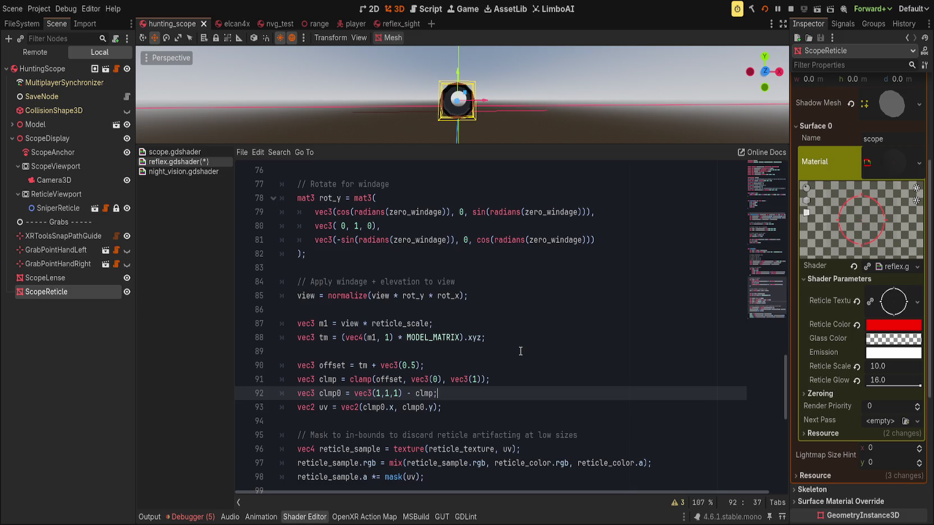
click(513, 339)
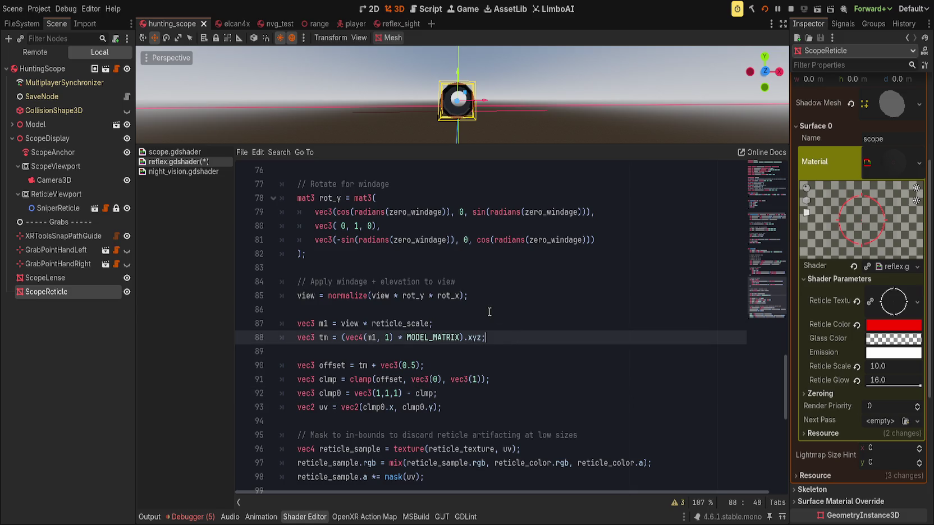
Step: Save reflex.gdshader and review the reticle UV lines 85–93
click(490, 312)
key(ctrl+s)
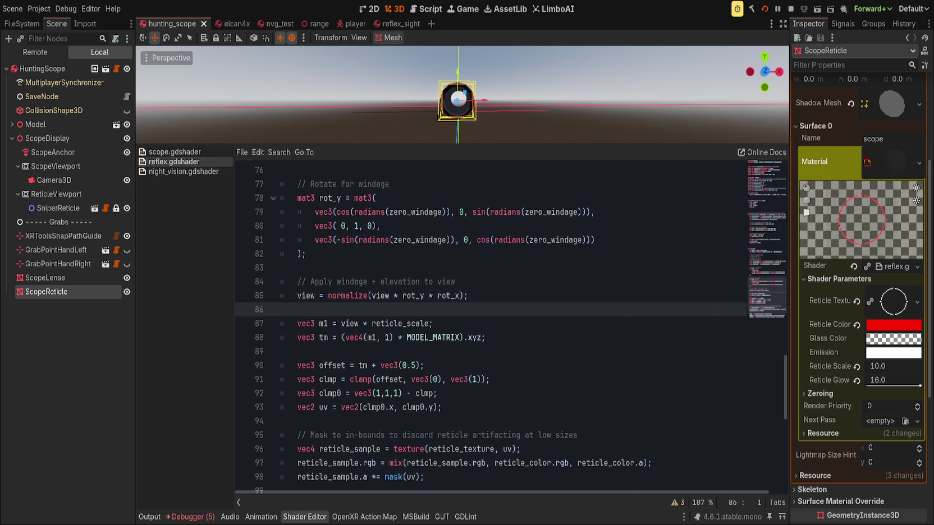
click(605, 299)
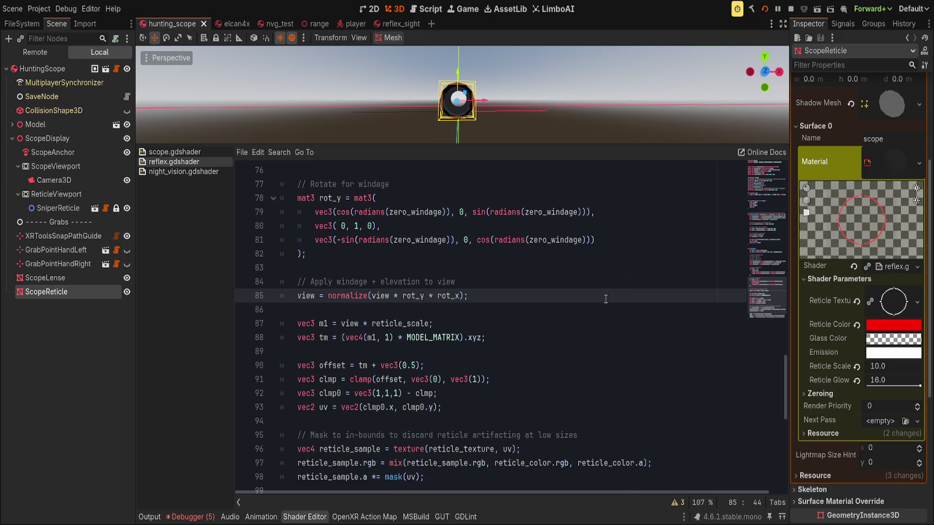
click(529, 325)
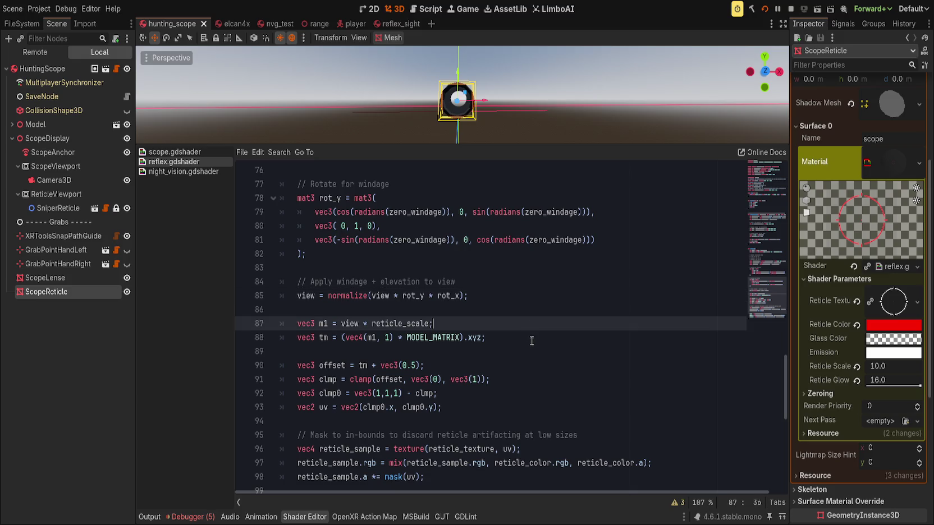
click(531, 341)
scroll(533, 350, down, 1)
click(487, 366)
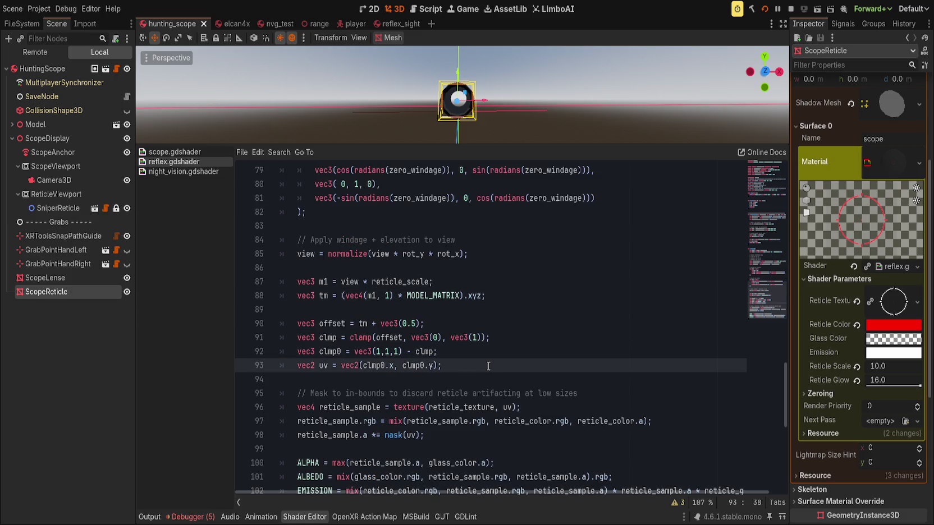
Step: Enlarge the 3D view above the code and zoom in on the scope
scroll(488, 366, down, 3)
scroll(488, 366, up, 5)
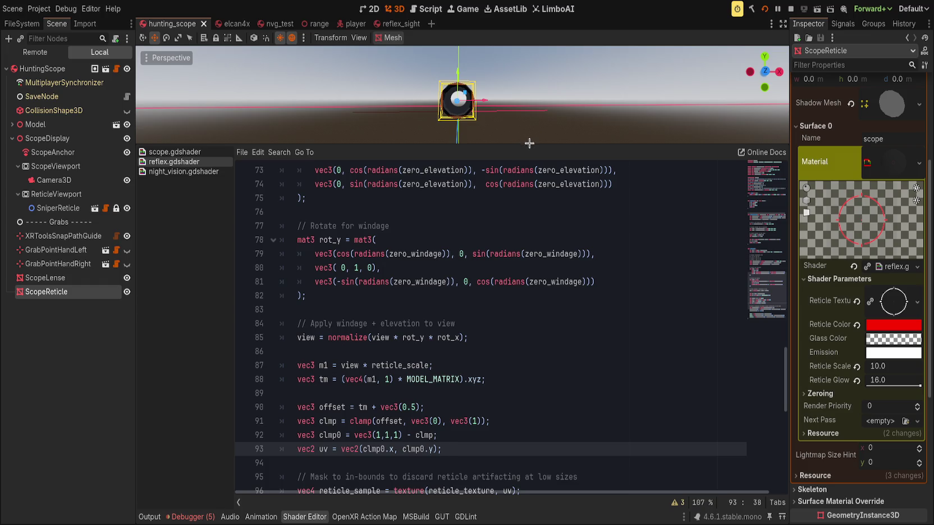
drag(525, 143, 524, 353)
scroll(381, 250, up, 2)
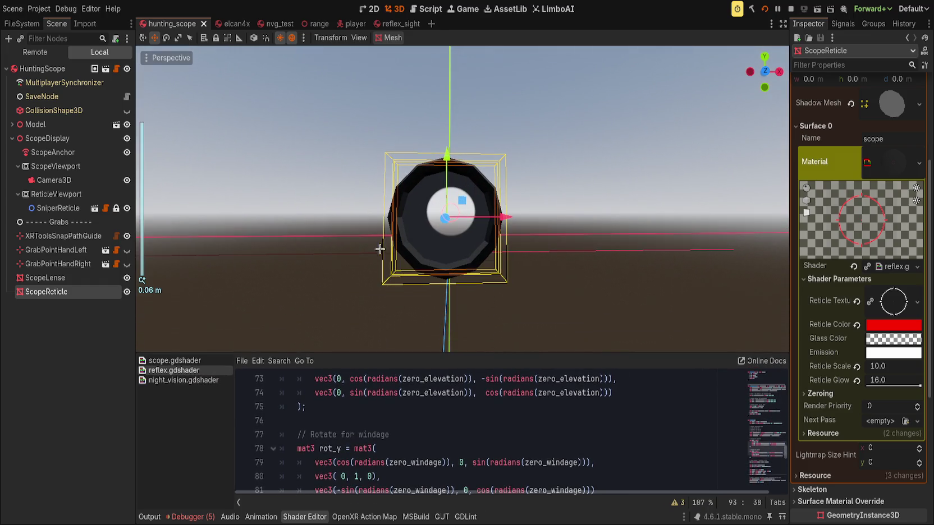
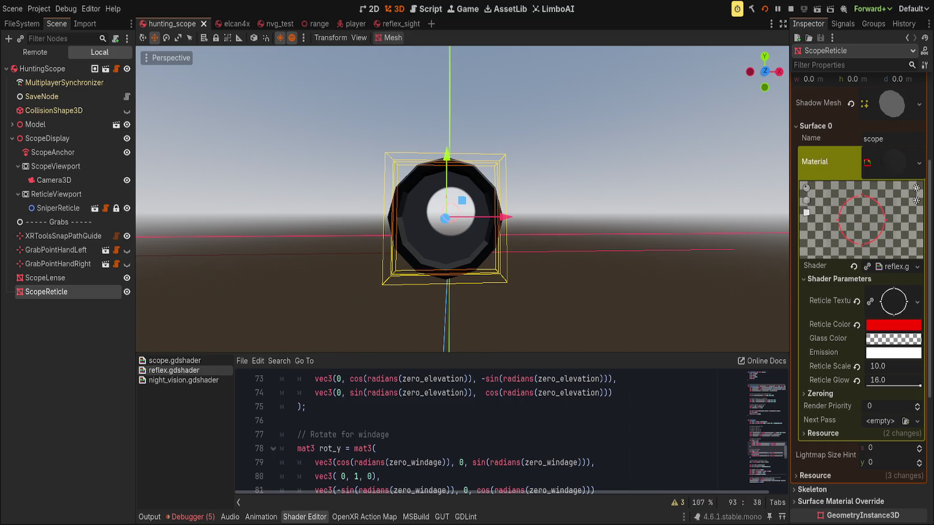
Step: Return to a front view of the scope, deselect ScopeReticle, and enlarge the shader code area
drag(444, 219, 329, 237)
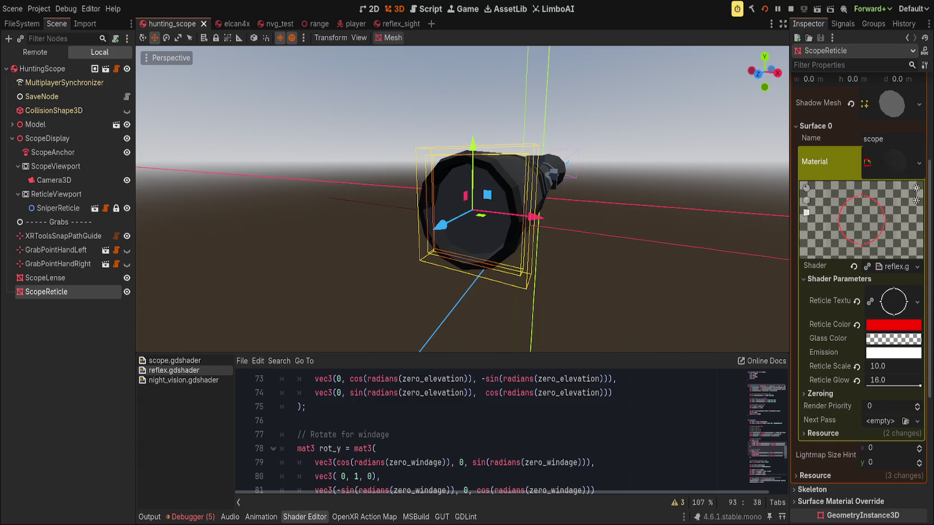
key(KP_1)
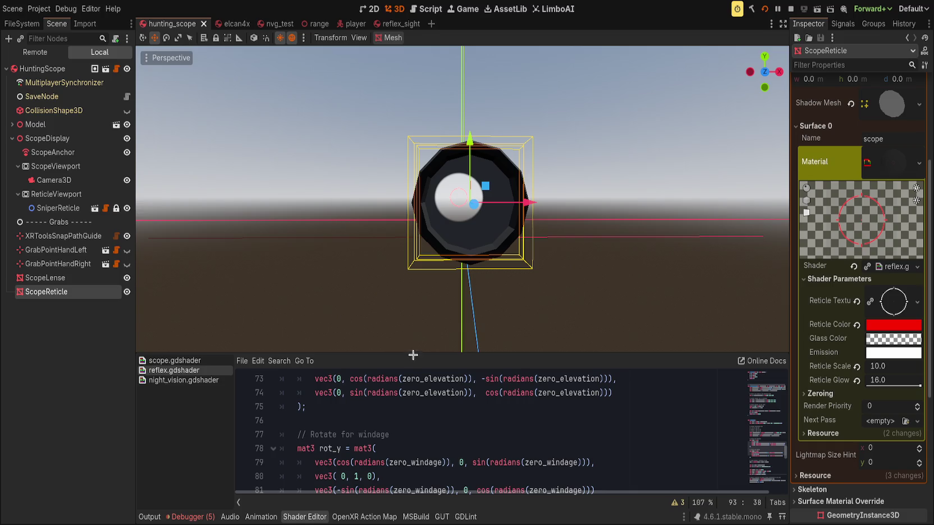
click(421, 349)
drag(421, 353, 408, 239)
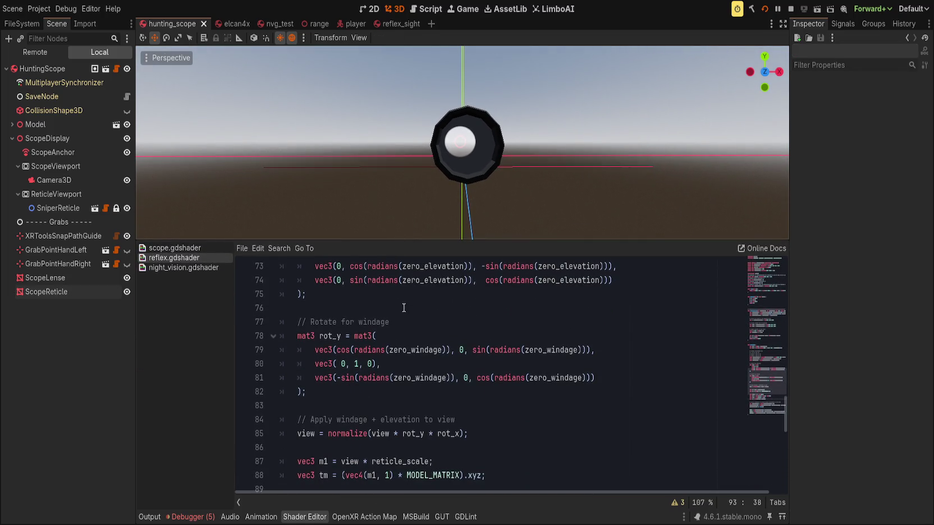
scroll(435, 370, up, 2)
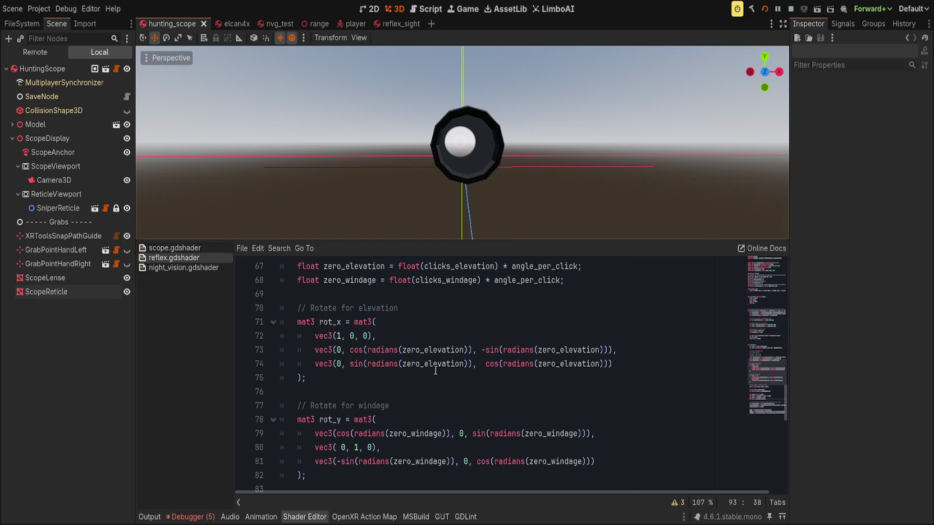
scroll(436, 370, up, 7)
Step: Select and review the uv calculation code around lines 86–93 of reflex.gdshader
click(436, 364)
scroll(436, 364, down, 2)
scroll(436, 373, down, 2)
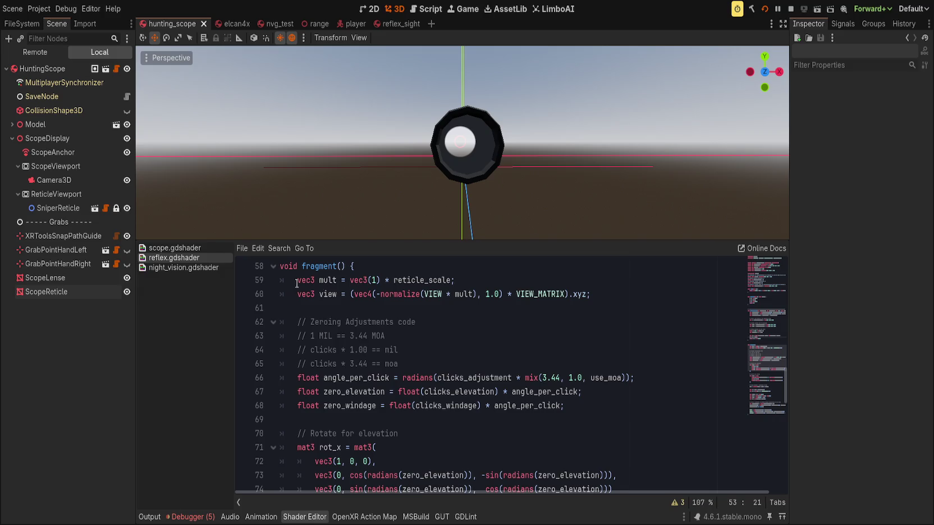
drag(306, 280, 476, 416)
scroll(476, 416, down, 7)
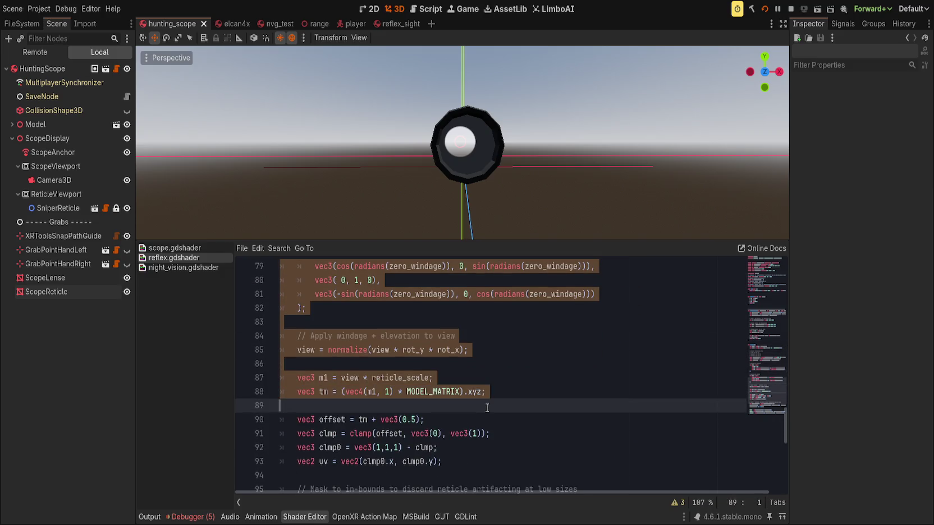
shift+click(483, 392)
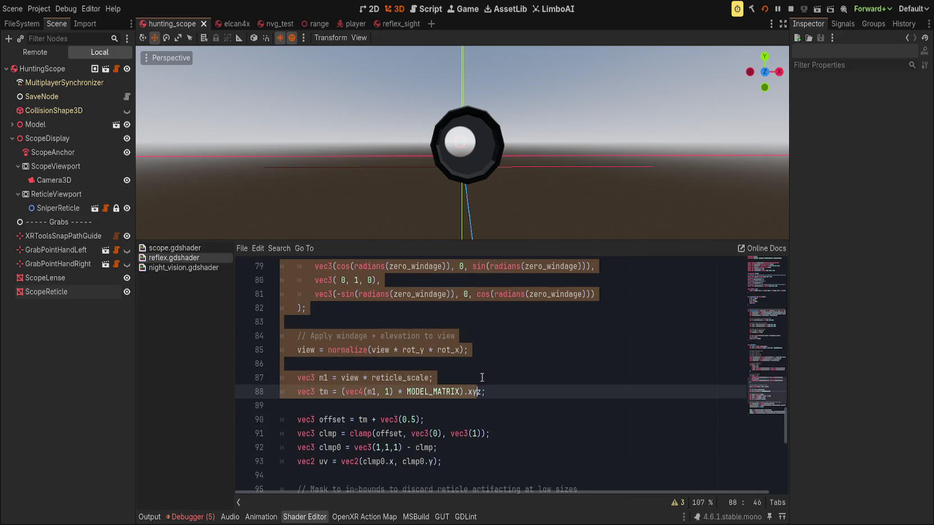
click(338, 418)
key(shift+Up)
key(shift+Up)
key(shift+Up)
scroll(363, 428, down, 2)
drag(427, 391, 390, 335)
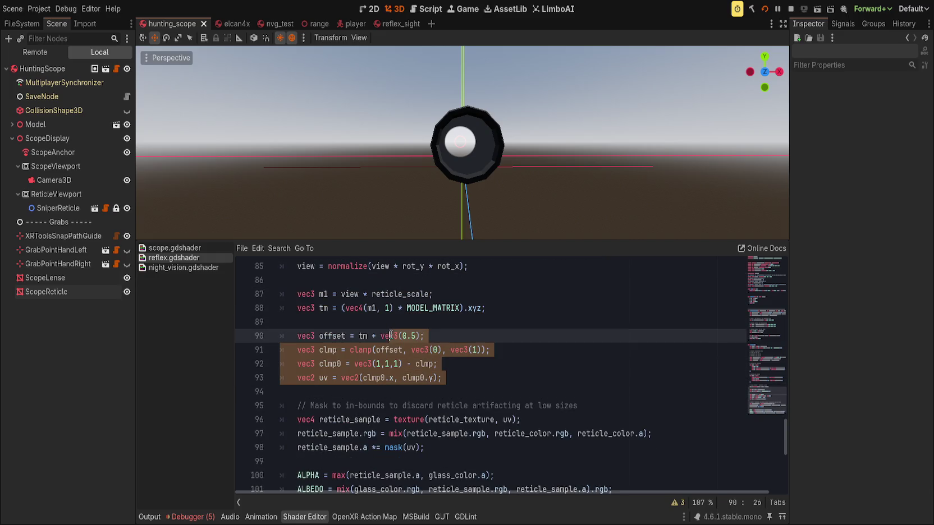
Step: Highlight where offset, clmp0 and uv are used on lines 91–93
click(384, 377)
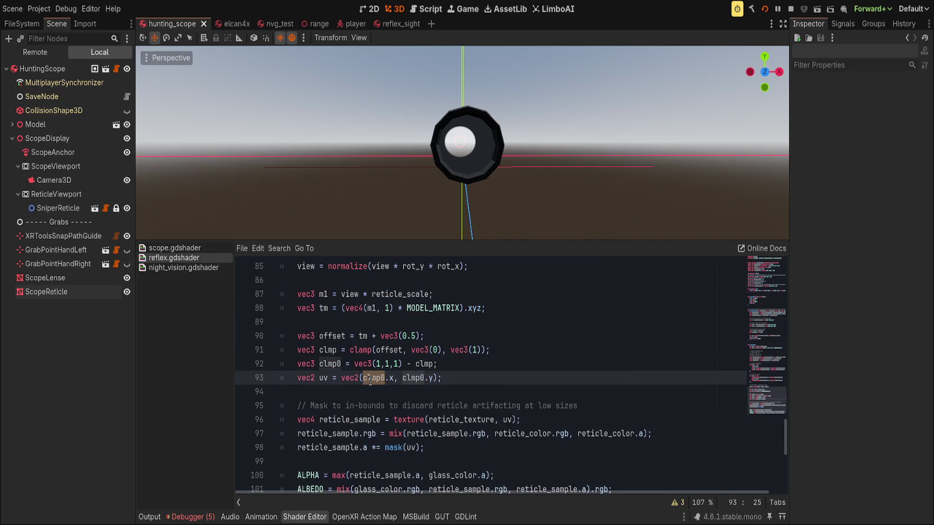
double_click(385, 349)
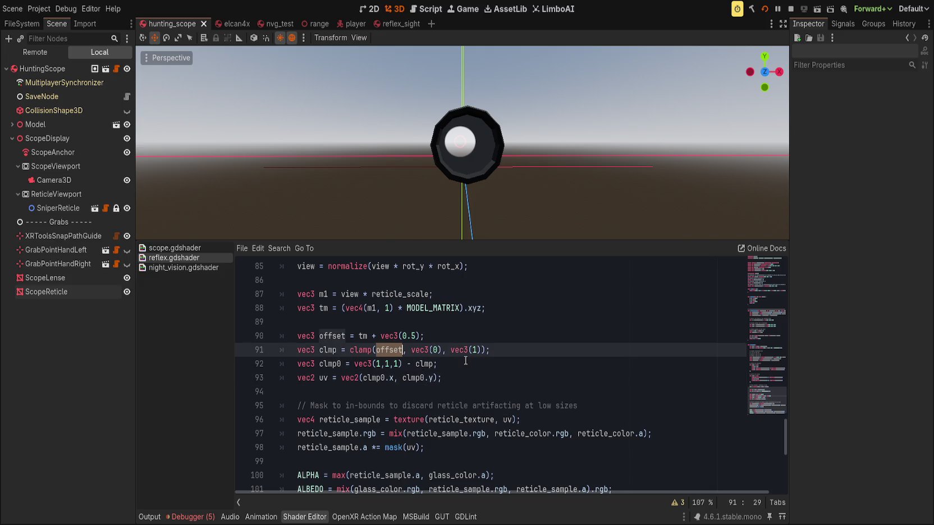
click(337, 369)
double_click(331, 364)
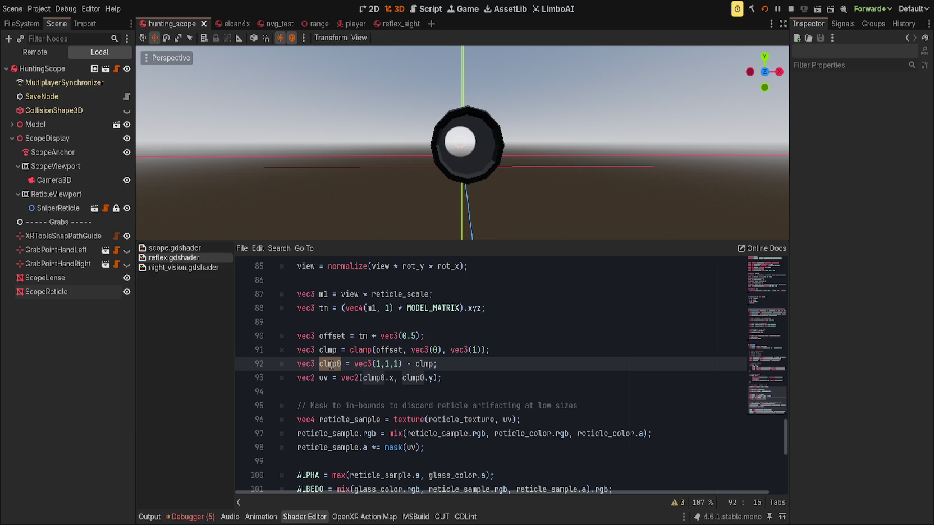
double_click(374, 378)
drag(446, 377, 470, 334)
click(470, 334)
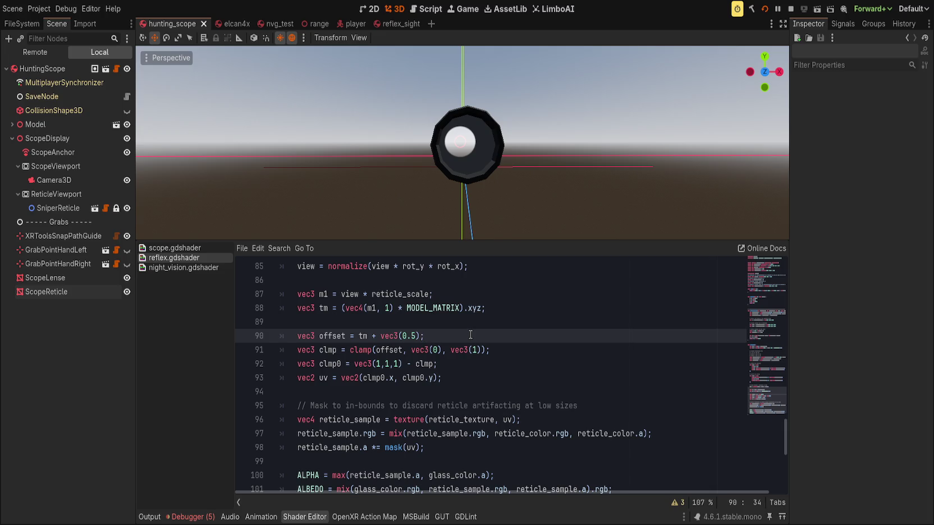
click(505, 354)
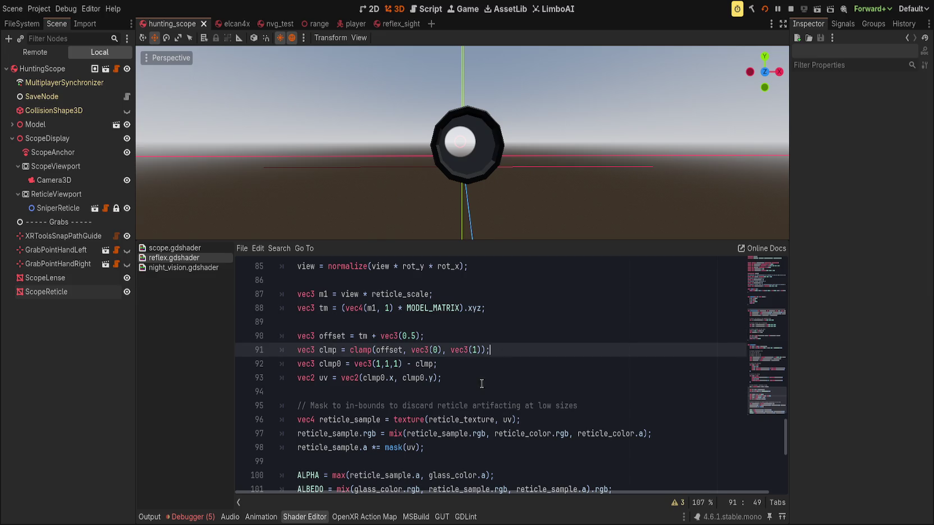
click(323, 377)
double_click(323, 377)
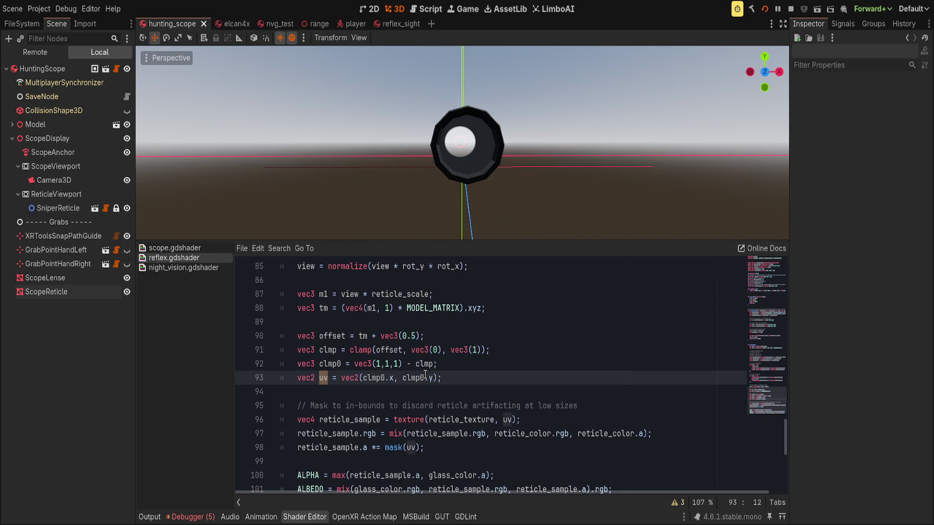
Step: Select the zeroing adjustment lines and highlight every use of mult
scroll(418, 381, up, 2)
drag(337, 462, 486, 433)
scroll(300, 415, up, 7)
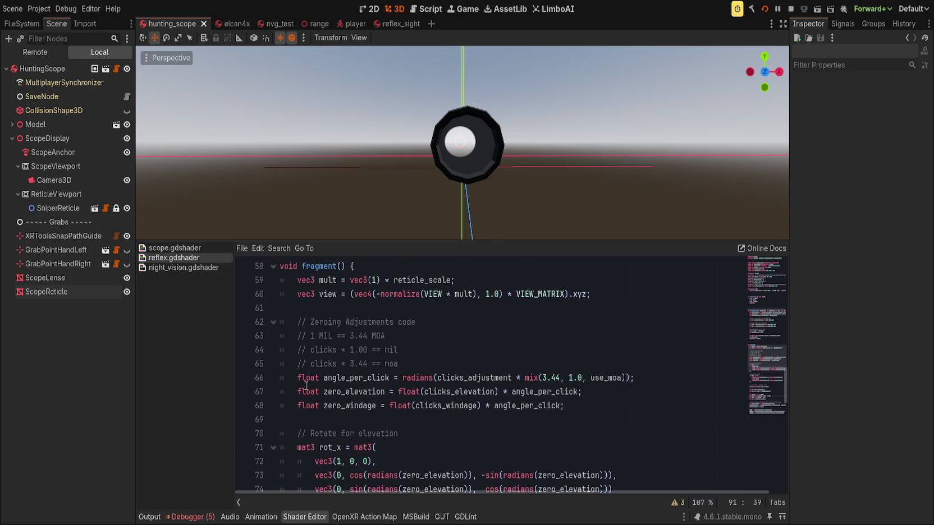
drag(353, 322, 424, 391)
click(397, 294)
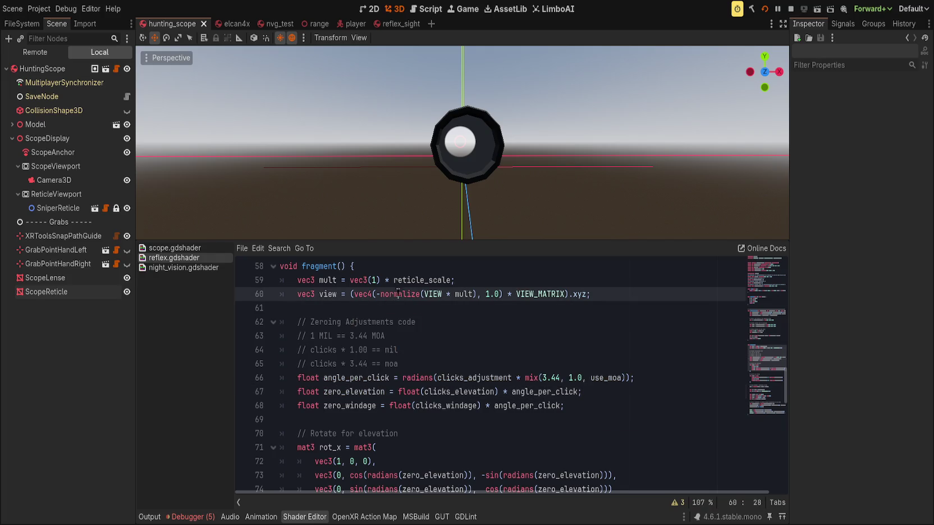
double_click(328, 280)
Step: Review lines 58–60 where mult and view are declared and used
scroll(327, 297, down, 3)
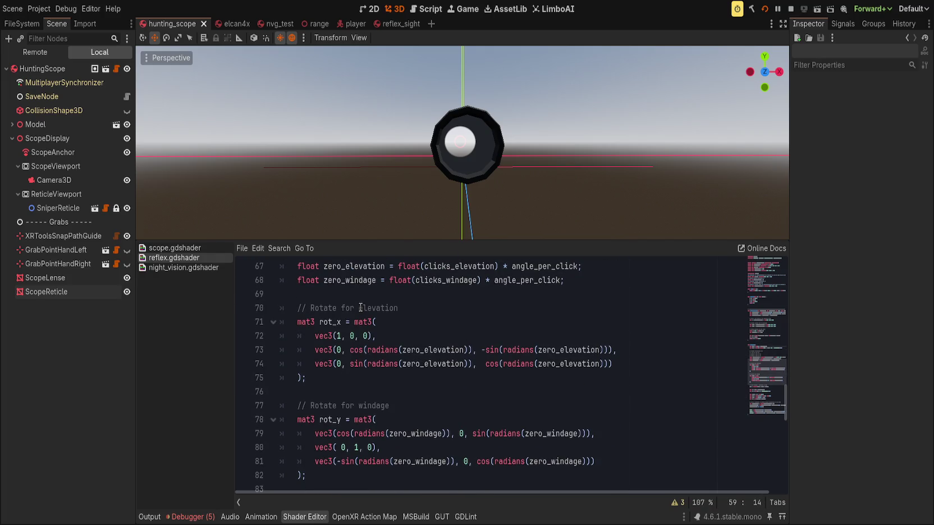
scroll(326, 296, up, 3)
click(326, 294)
mouse_move(365, 277)
mouse_down()
mouse_move(337, 266)
mouse_move(514, 294)
mouse_up()
click(452, 294)
scroll(421, 303, down, 4)
scroll(480, 355, up, 5)
drag(590, 335, 280, 308)
key(ctrl+c)
click(603, 339)
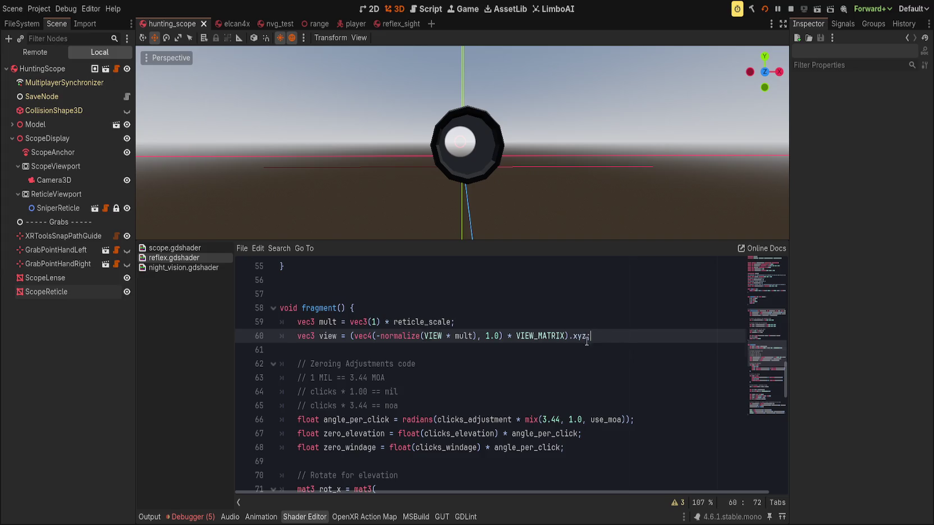
Step: Cut the mult and view declarations and paste them below the windage rotation block
drag(604, 339, 239, 321)
key(BackSpace)
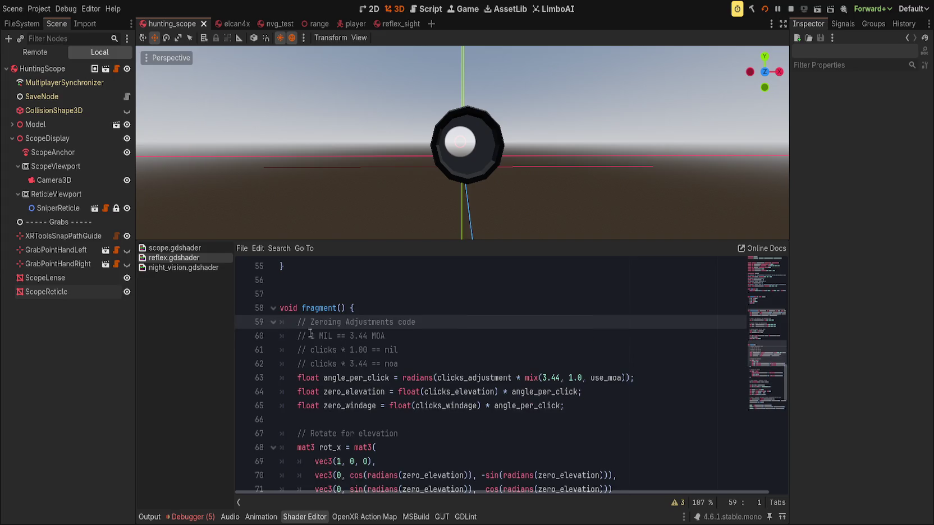
scroll(447, 362, down, 6)
click(442, 361)
key(Return)
key(ctrl+v)
key(Return)
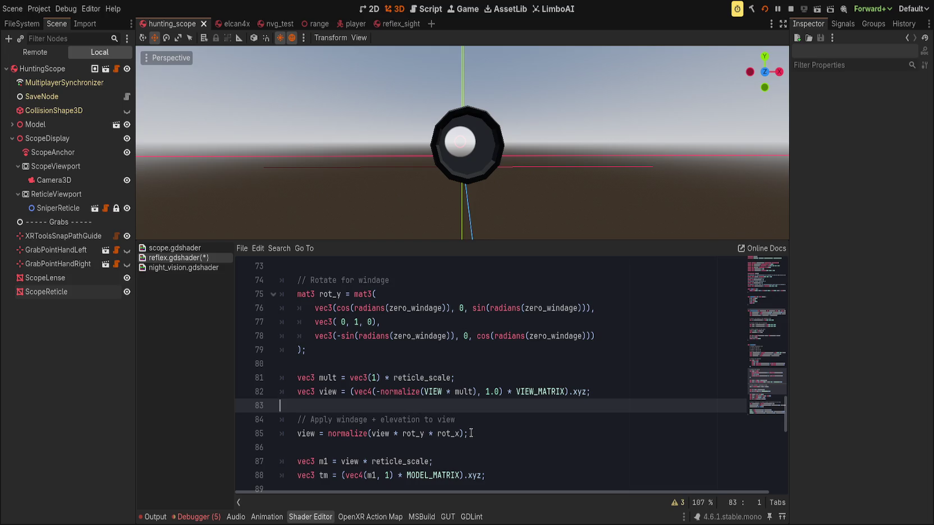
Step: Check the relocated code, then switch to scope.gdshader
scroll(457, 433, down, 1)
drag(298, 336, 476, 349)
scroll(495, 412, down, 5)
scroll(485, 412, up, 4)
click(175, 248)
click(481, 339)
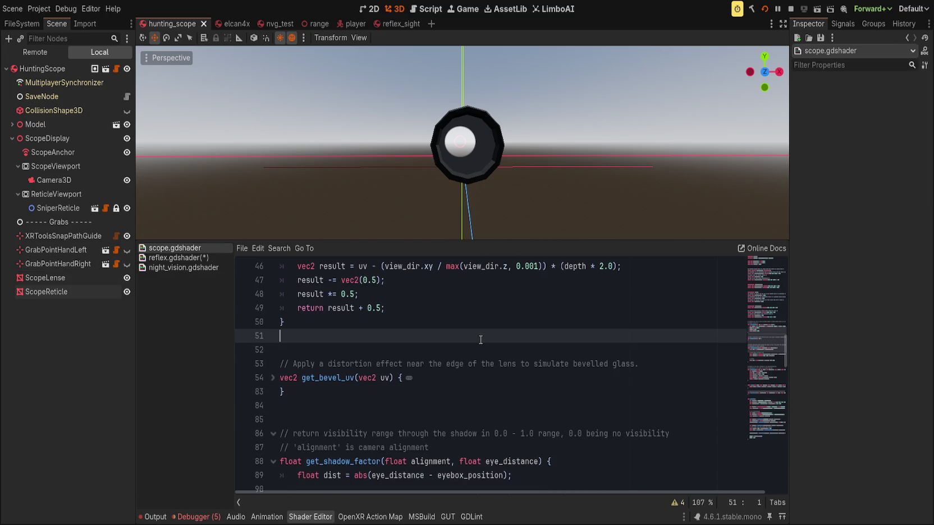
Step: Paste the reticle projection code into scope.gdshader's fragment() and remove the extra empty line
scroll(472, 365, down, 10)
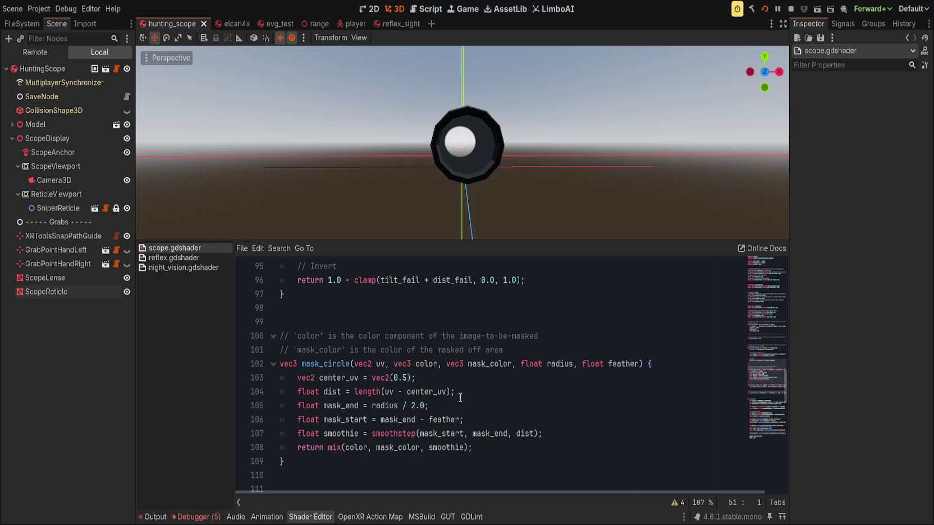
scroll(460, 397, down, 9)
scroll(406, 390, up, 2)
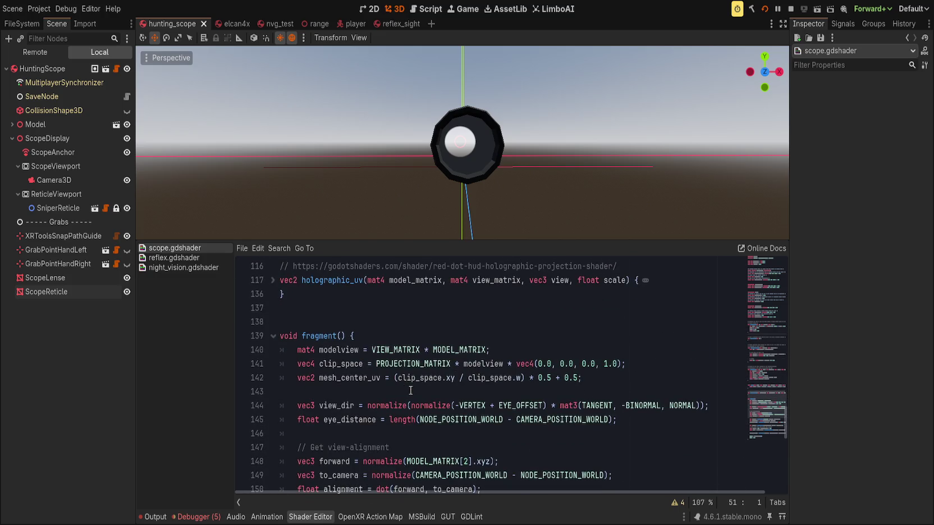
click(664, 386)
key(Return)
key(Return)
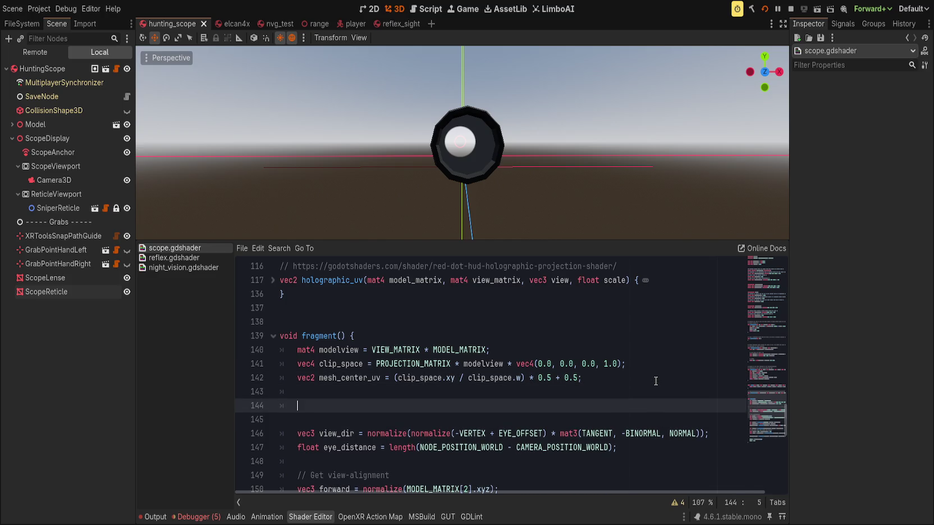
text(vec3 mult = vec3(1) * reticle_scale; 	vec3 view = (vec4(-normalize(VIEW * mult), 1.0) * VIEW_MATRIX).xyz;  	// Apply windage + elevation to view 	view = normalize(view * rot_y * rot_x);  	vec3 m1 = view * reticle_scale; 	vec3 tm = (vec4(m1, 1) * MODEL_MATRIX).xyz;  	vec3 offset = tm + vec3(0.5); 	vec3 clmp = clamp(offset, vec3(0), vec3(1)); 	vec3 clmp0 = vec3(1,1,1) - clmp; 	vec2 uv = vec2(clmp0.x, clmp0.y);)
key(ctrl+z)
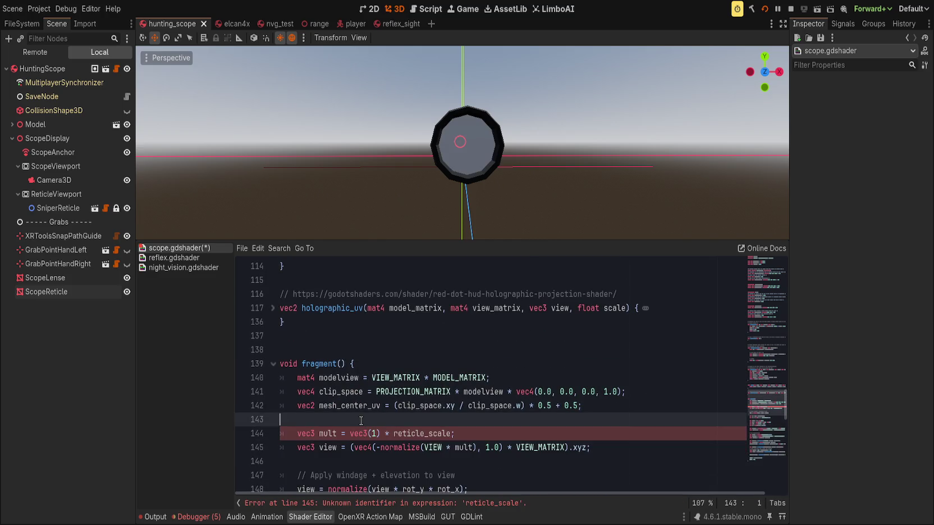
key(ctrl+z)
Step: Replace reticle_scale on line 144 with scope_depth
double_click(424, 433)
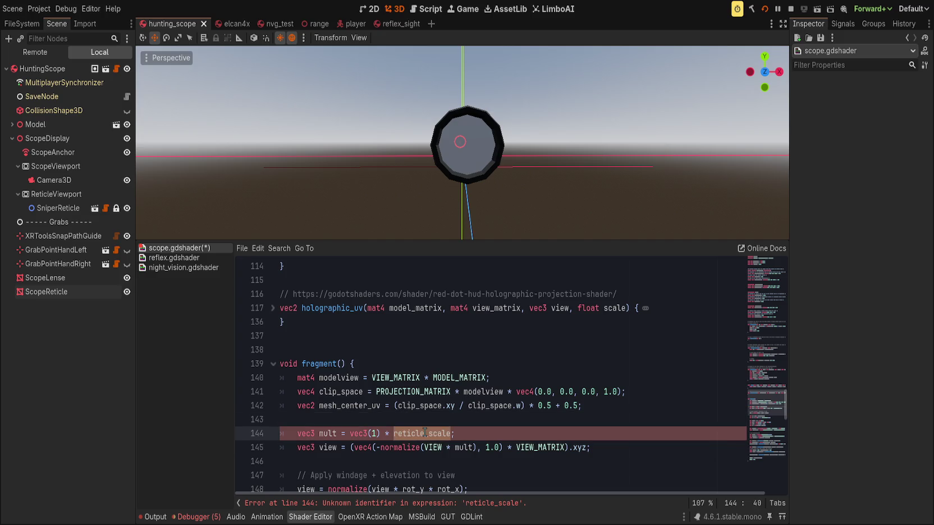
text(s)
key(Return)
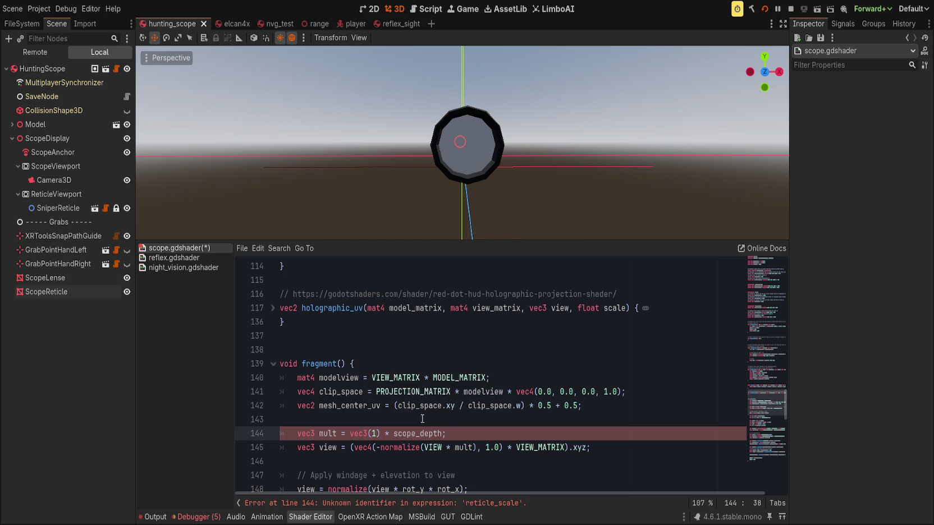
scroll(426, 421, down, 1)
click(390, 447)
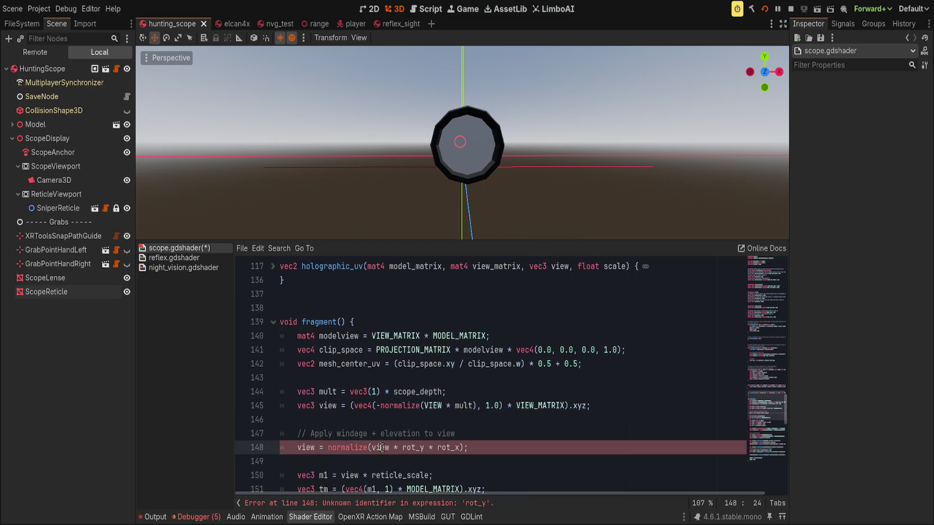
key(Right)
key(Right)
Step: Delete the windage normalize line and strip reticle_scale from line 147's view multiplication
click(505, 430)
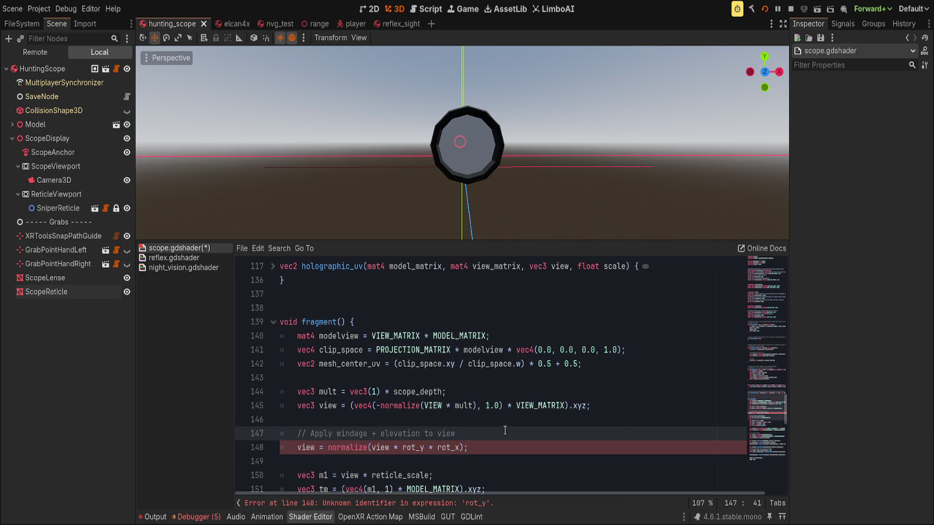
key(ctrl+shift+k)
key(ctrl+shift+k)
key(ctrl+shift+k)
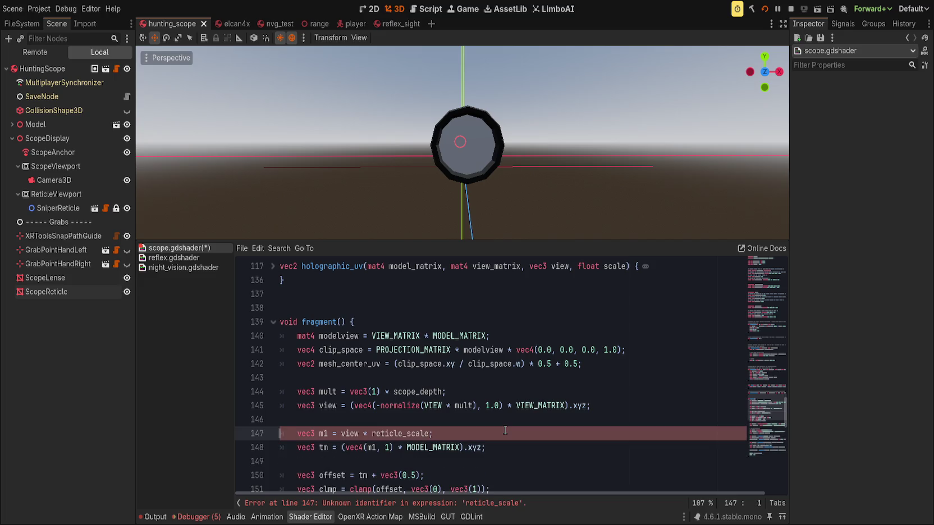
double_click(411, 433)
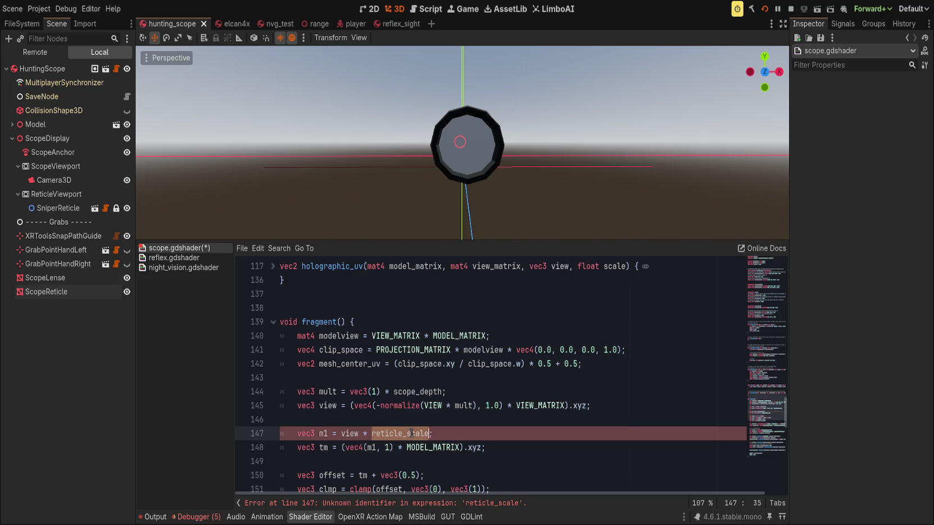
text(scope_sc)
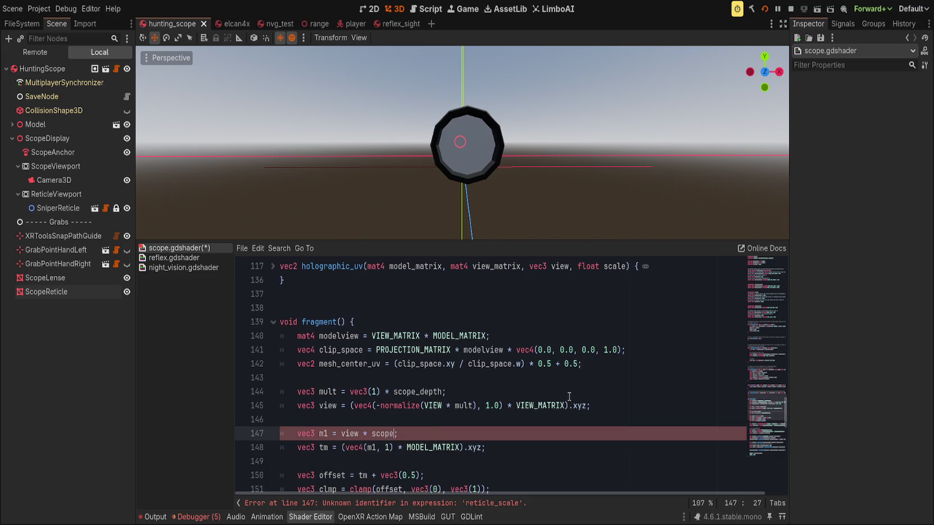
key(ctrl+BackSpace)
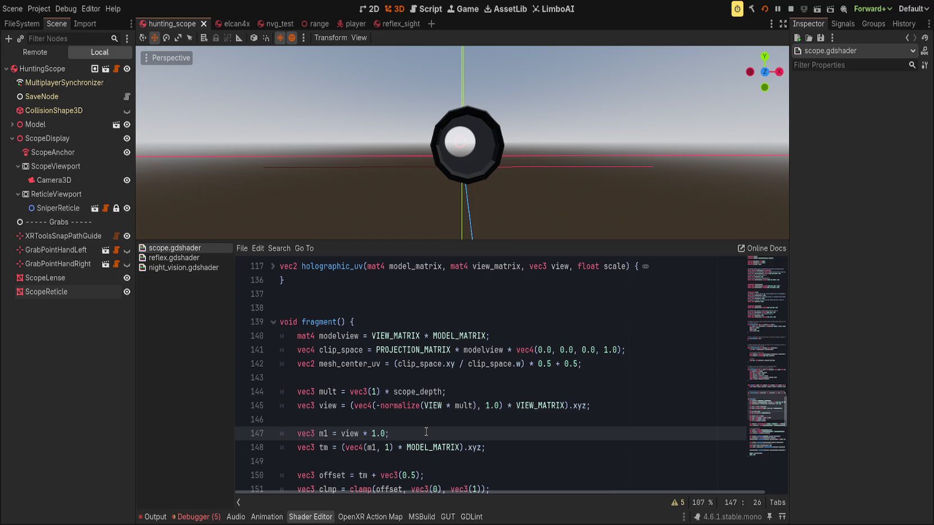
Step: Change the scope_texture sample on line 164 from uv_depth to uv
scroll(426, 431, down, 4)
scroll(319, 408, up, 1)
click(327, 391)
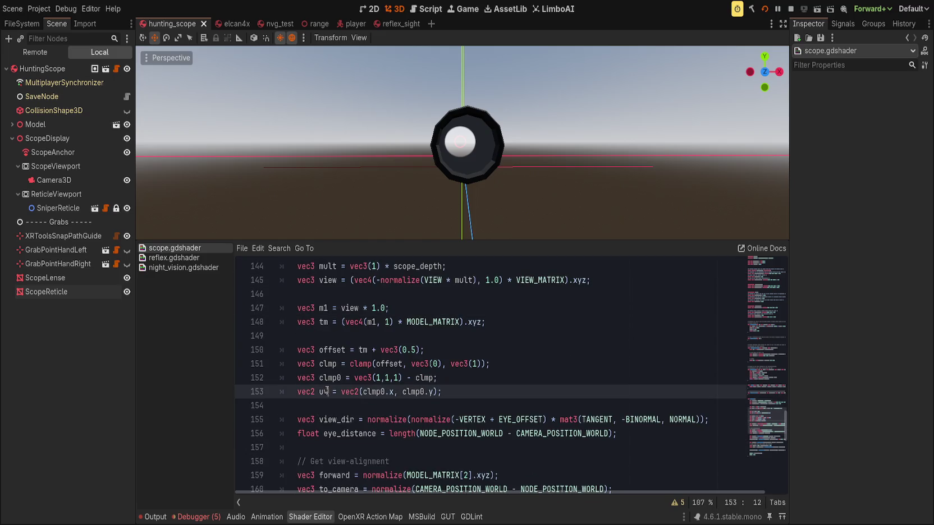
scroll(444, 445, down, 7)
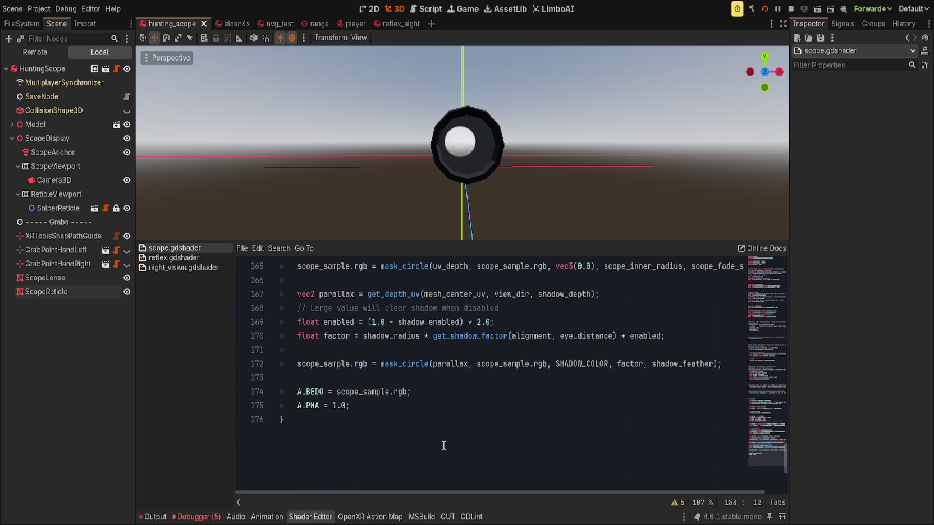
click(391, 392)
scroll(425, 443, up, 4)
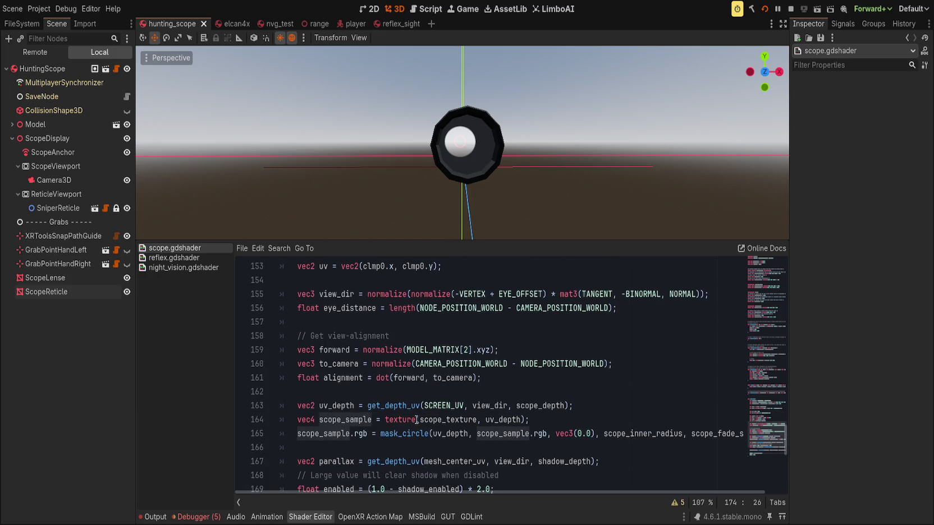
double_click(496, 421)
text(uv)
key(Escape)
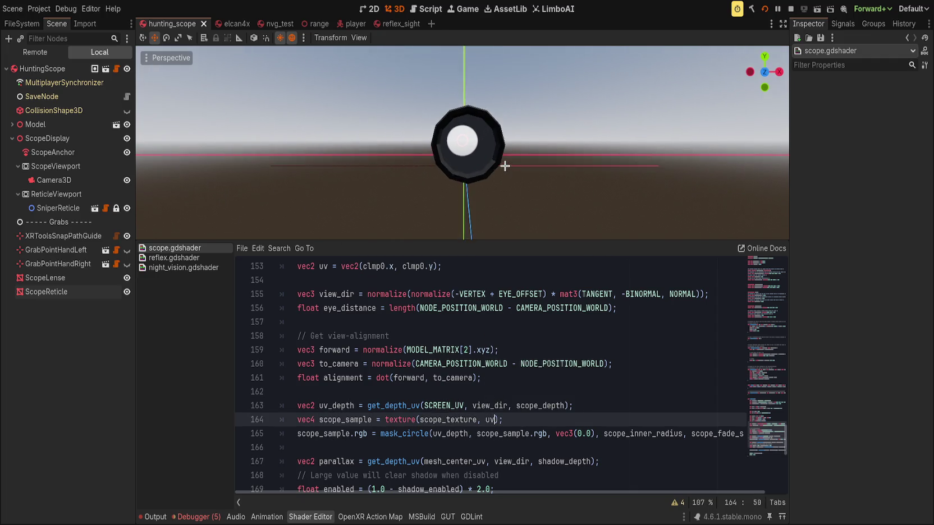
Step: Select ScopeLense and rotate it by about 2 degrees
click(70, 291)
click(94, 332)
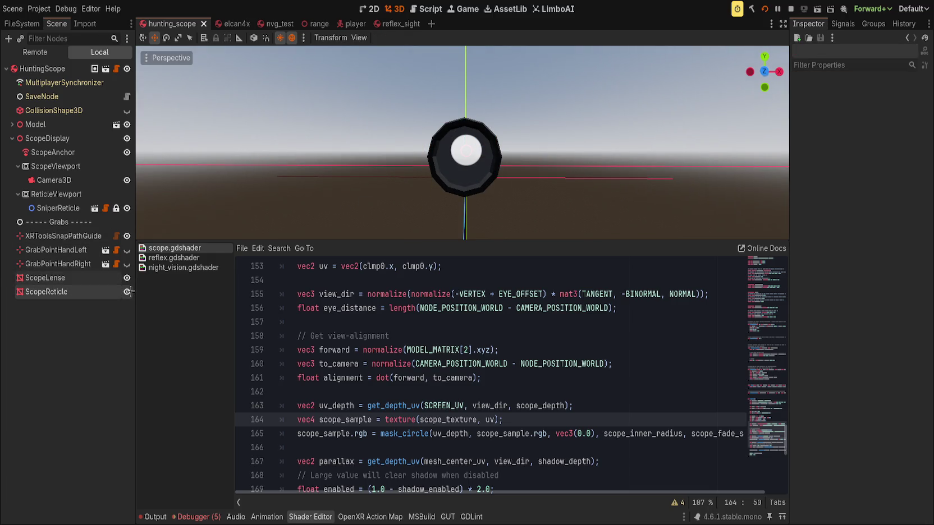
click(94, 277)
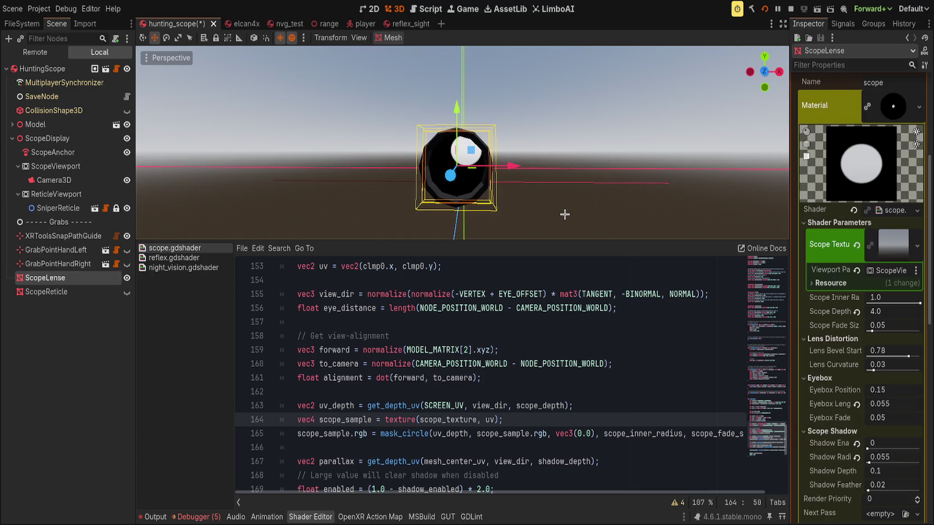
key(e)
drag(455, 150, 456, 151)
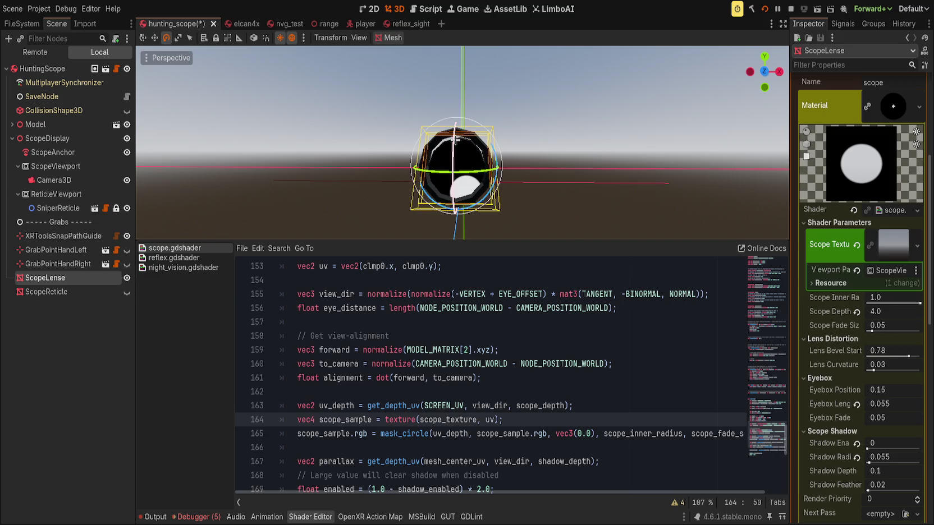
Step: Save hunting_scope, zoom and orbit around the scope in the range scene, then switch to elcan4x
key(ctrl+s)
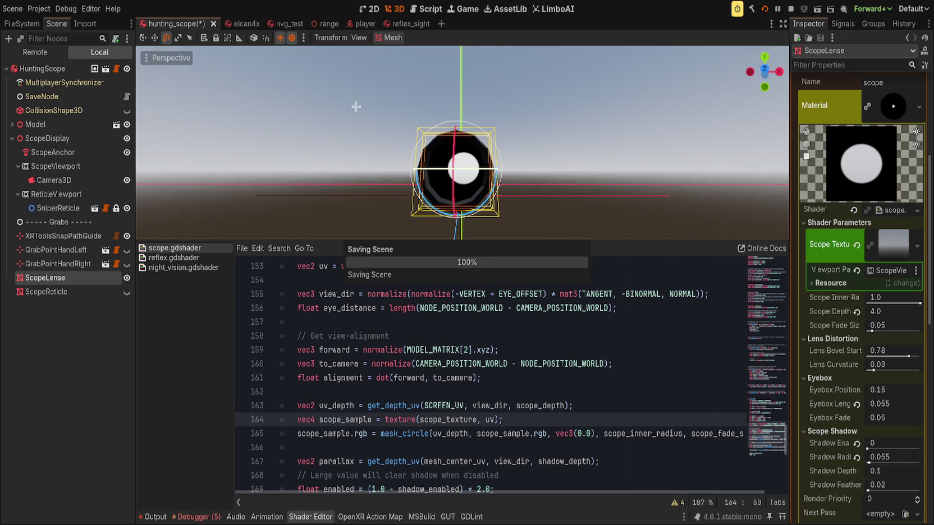
click(314, 24)
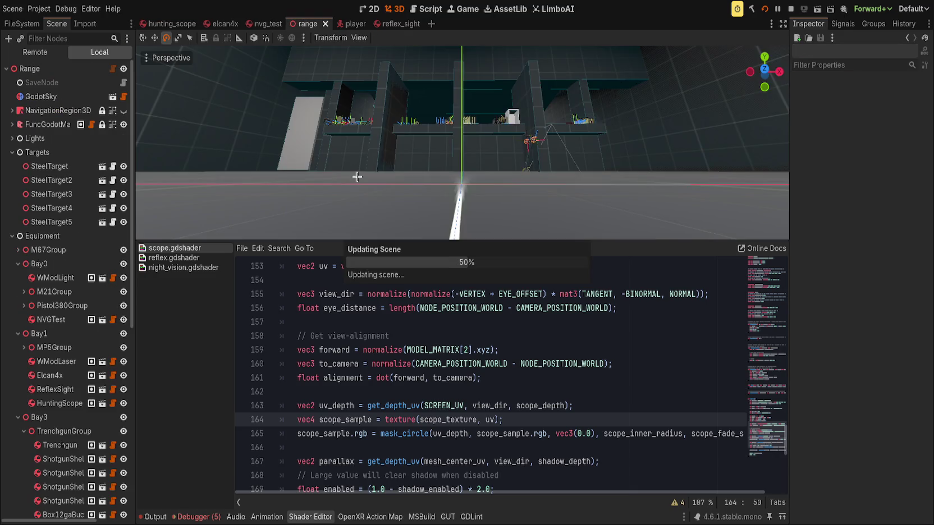
scroll(466, 166, up, 5)
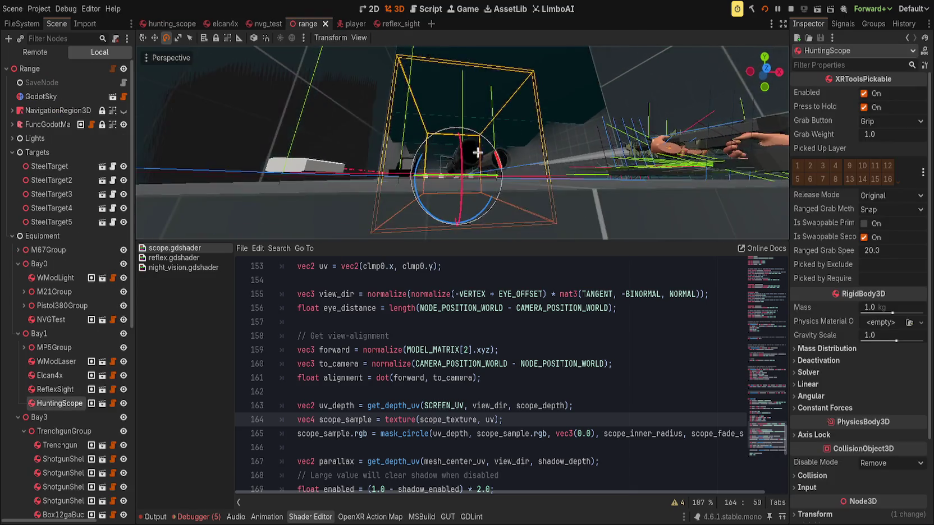
mouse_move(467, 166)
mouse_down()
mouse_move(502, 167)
mouse_move(507, 142)
mouse_move(415, 158)
mouse_up()
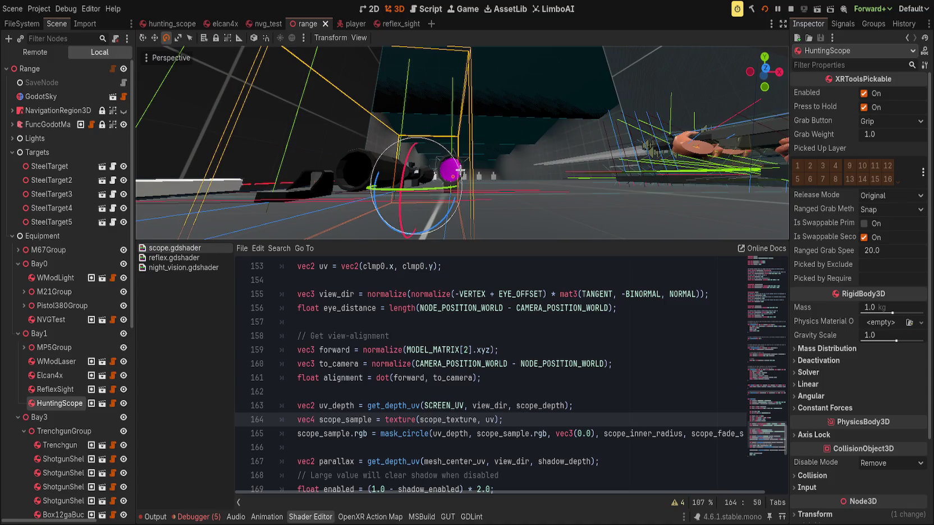
click(222, 24)
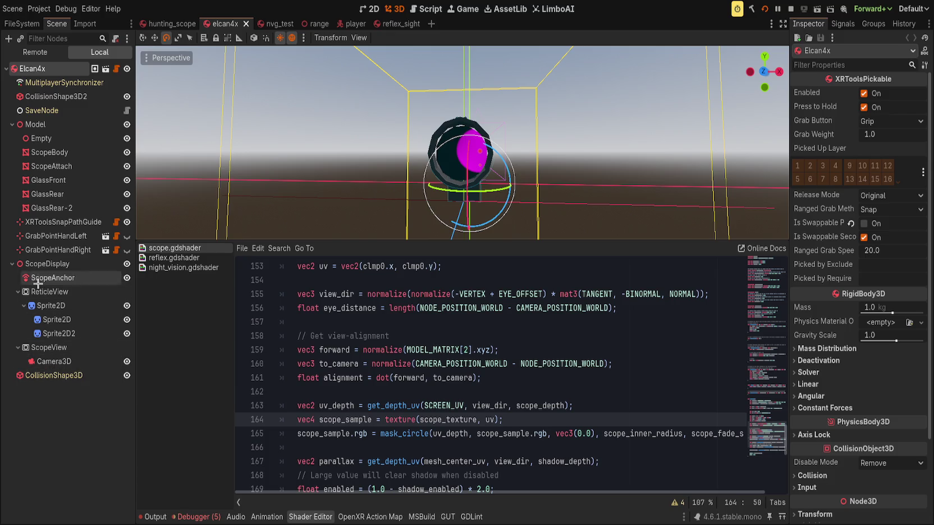
Step: Select GlassRear and inspect its mesh, material and ScopeView-fed Scope Texture
click(50, 207)
click(47, 193)
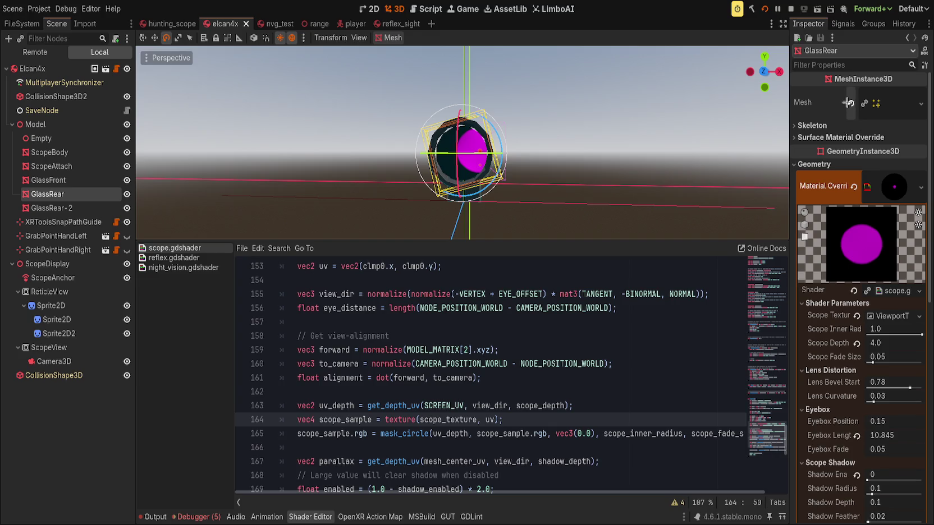
click(899, 108)
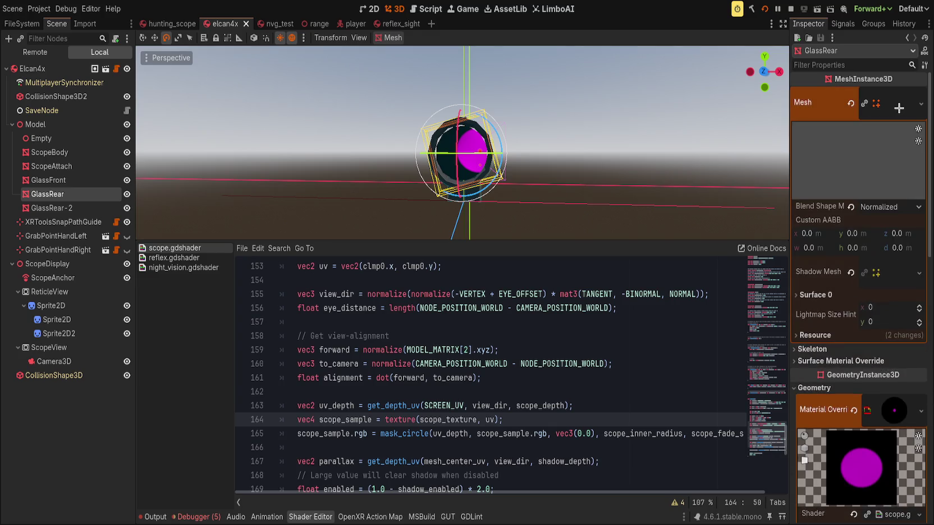
click(815, 335)
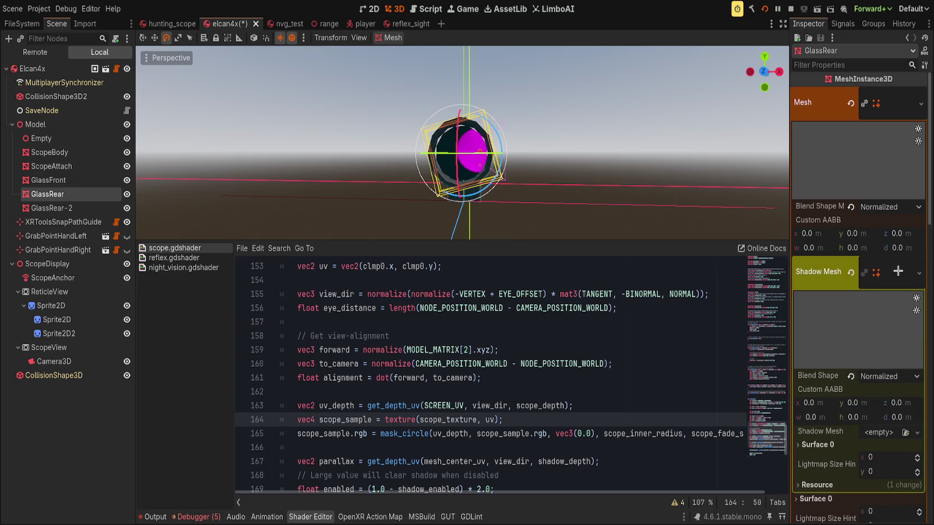
scroll(899, 101, down, 5)
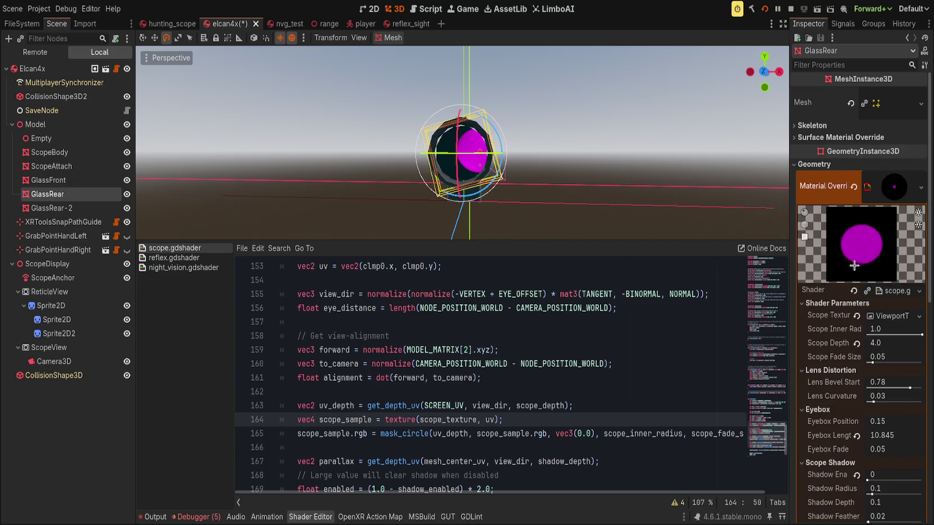
scroll(853, 209, down, 2)
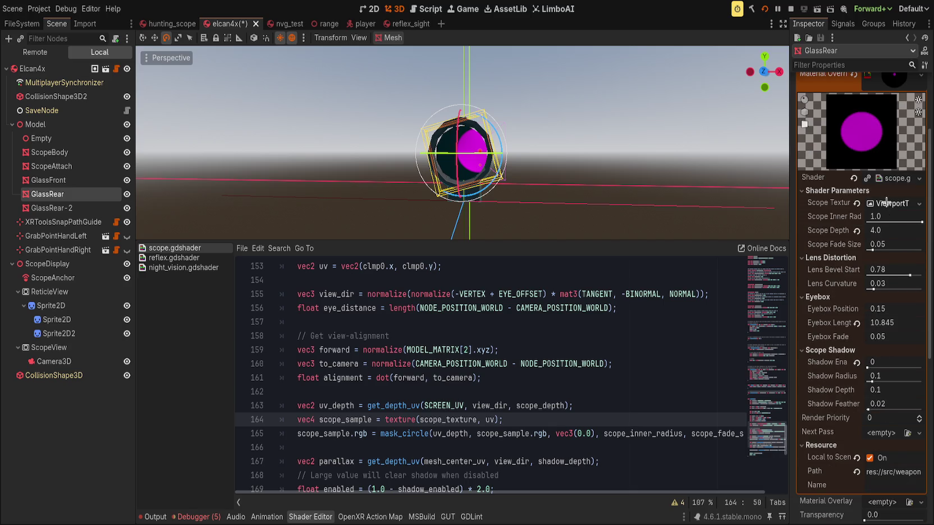
click(856, 203)
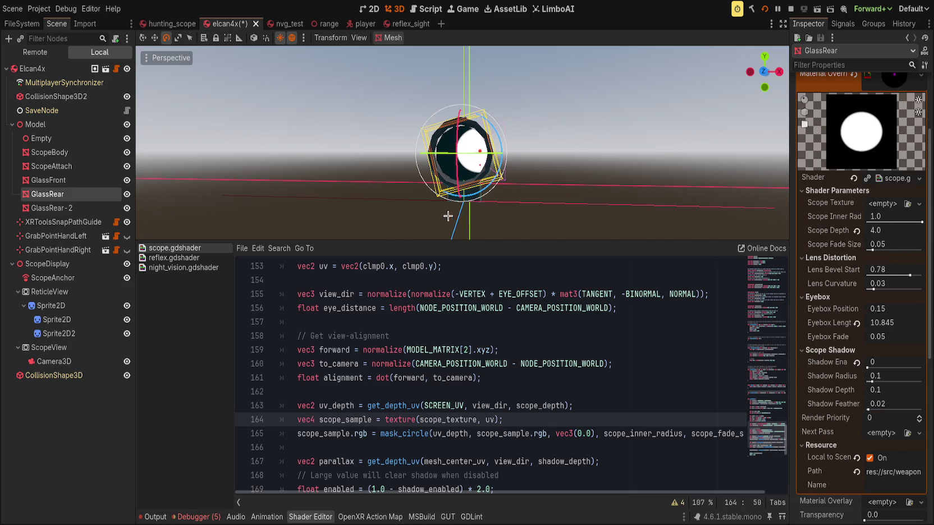
key(ctrl+z)
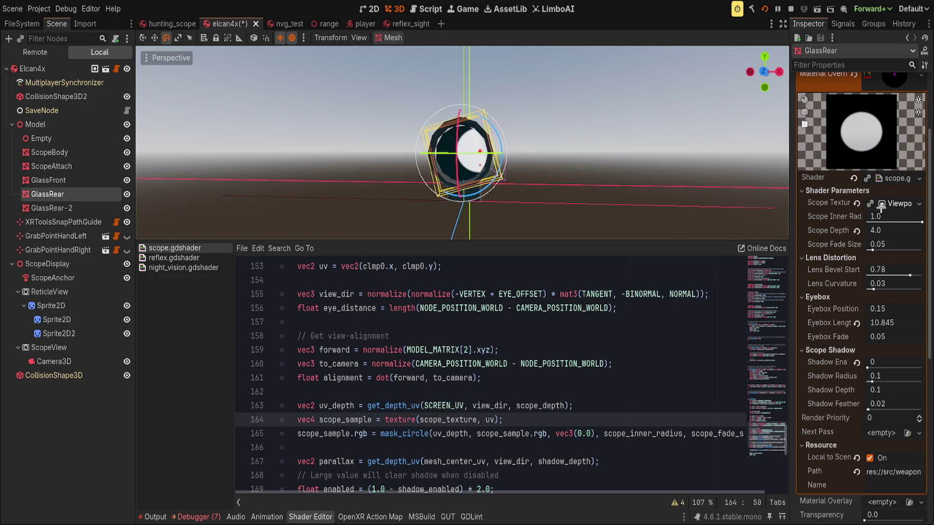
click(897, 203)
click(838, 233)
Step: Drag the lens's Scope Depth from 4.0 to 4.26 and save the elcan4x scene
key(ctrl+s)
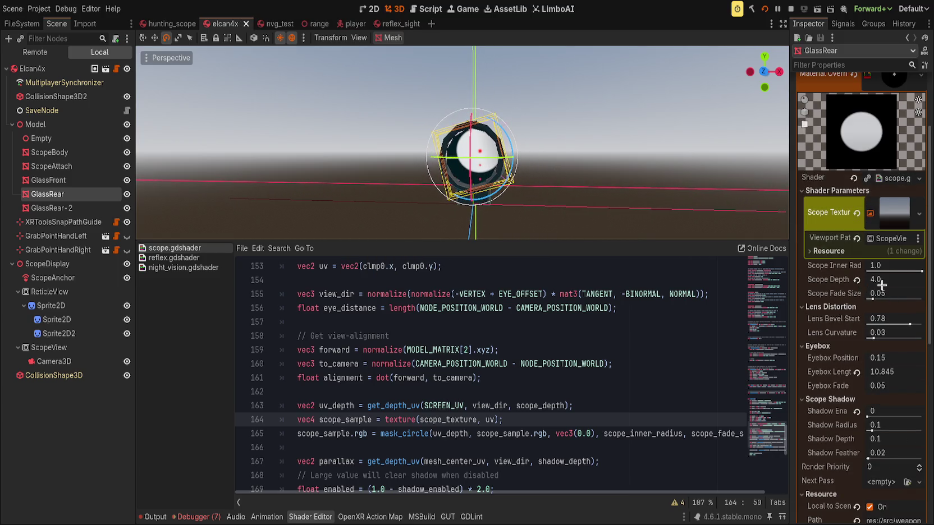
mouse_move(882, 283)
mouse_down()
mouse_move(838, 283)
mouse_move(875, 283)
mouse_up()
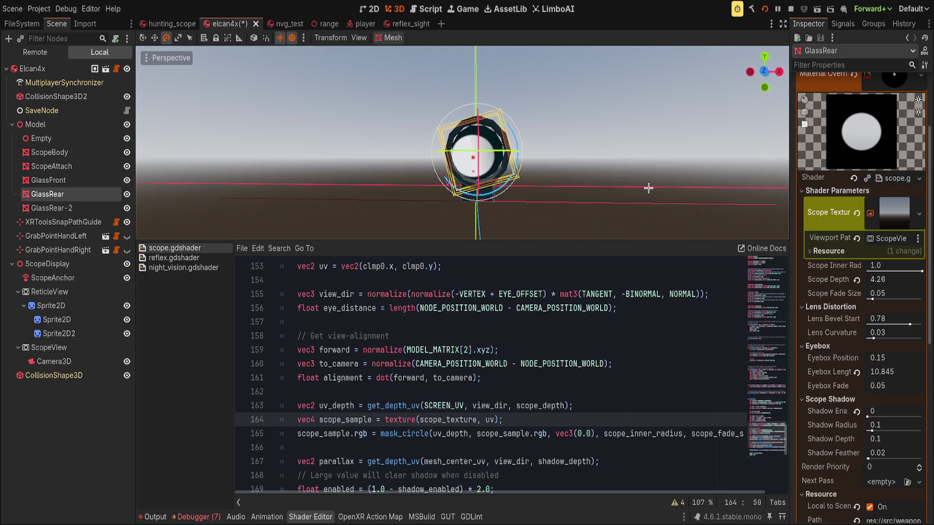
key(ctrl+s)
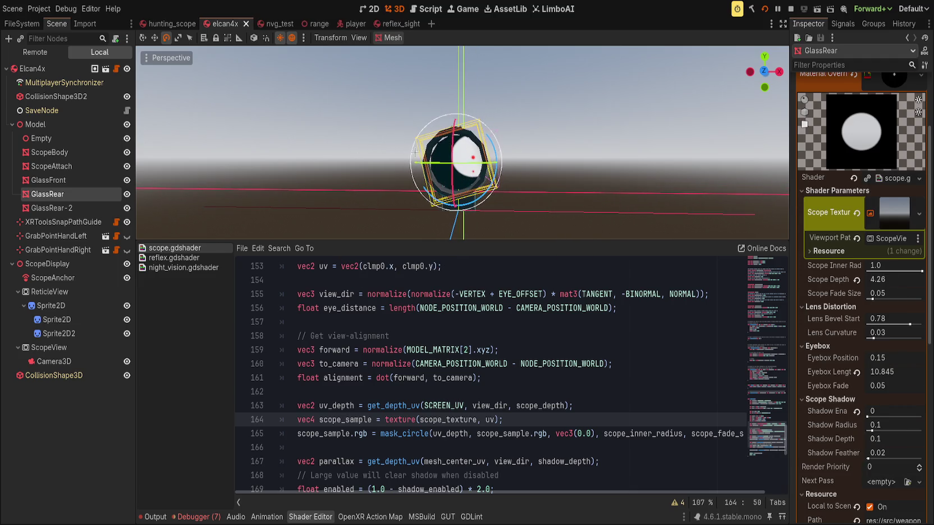
scroll(831, 407, down, 6)
click(814, 448)
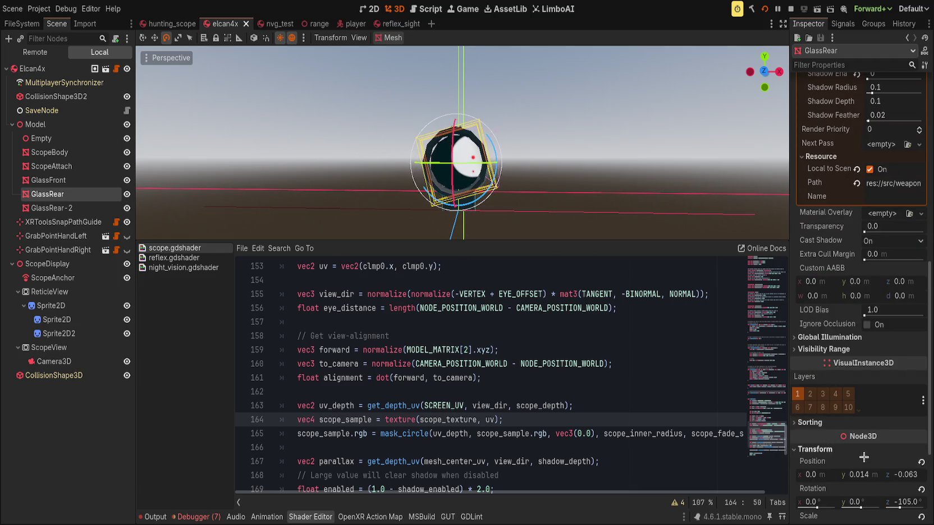
Step: Reset GlassRear's z rotation and give it a Z-facing 0.05 × 0.05 m plane mesh
click(921, 488)
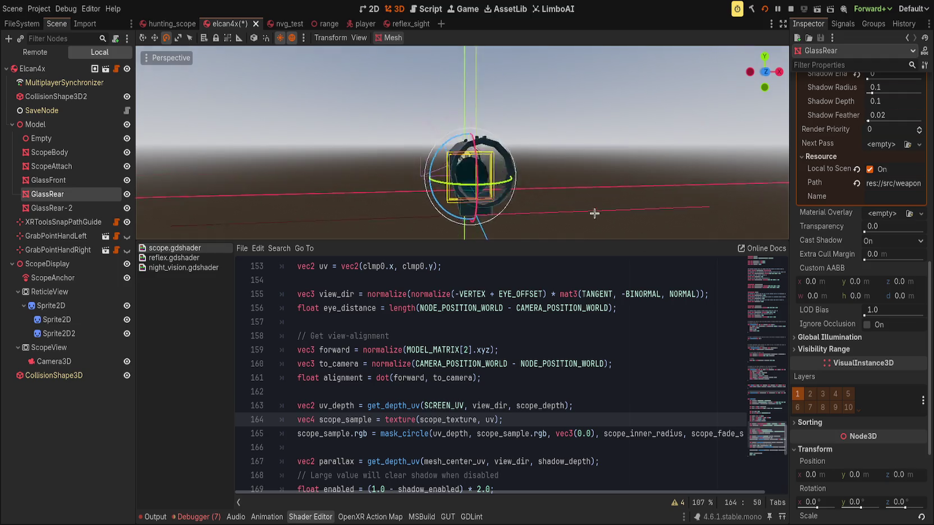
scroll(566, 210, up, 6)
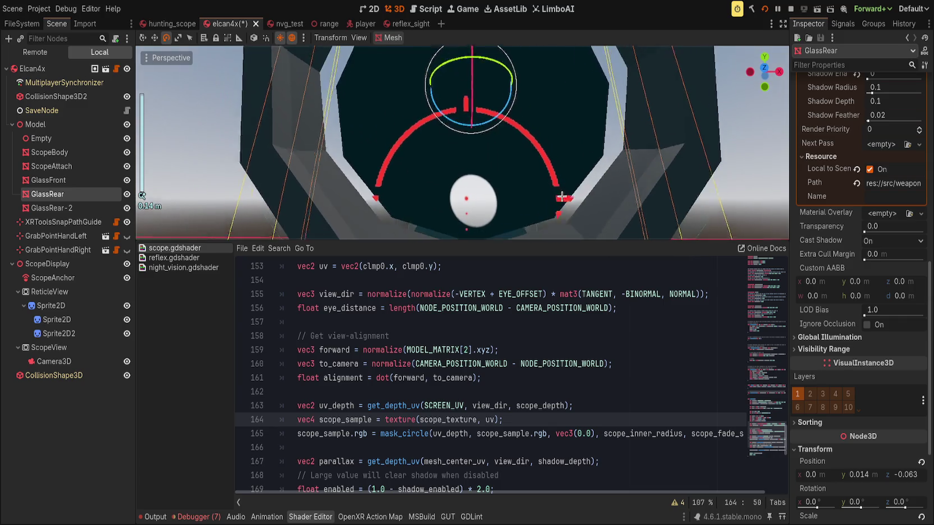
scroll(533, 206, down, 8)
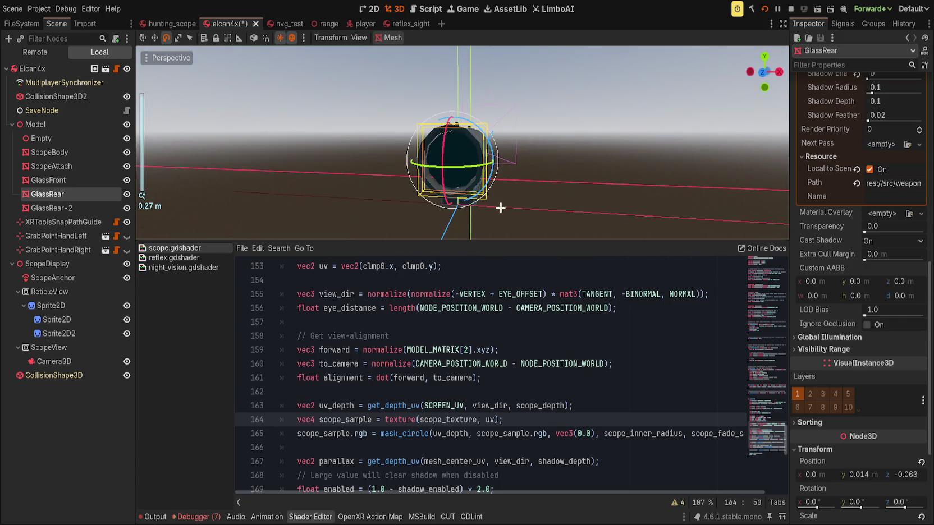
scroll(860, 156, up, 10)
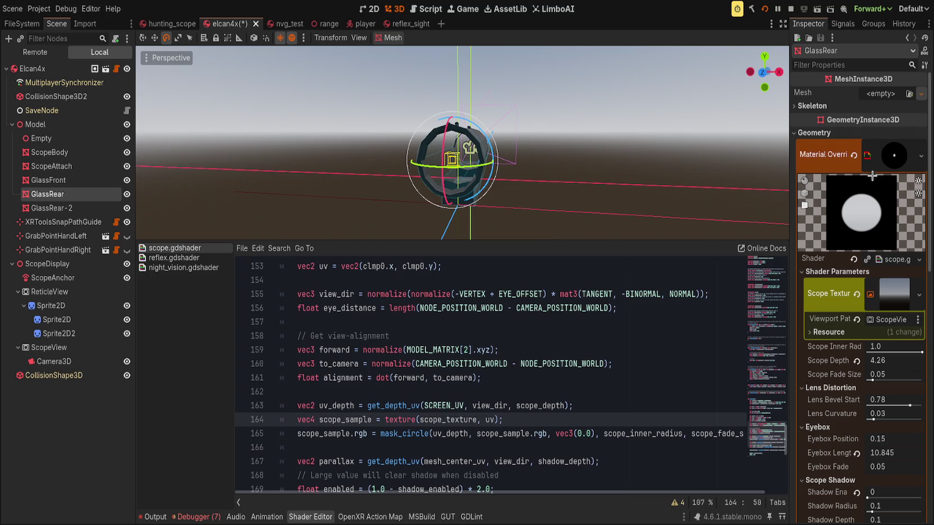
key(ctrl+z)
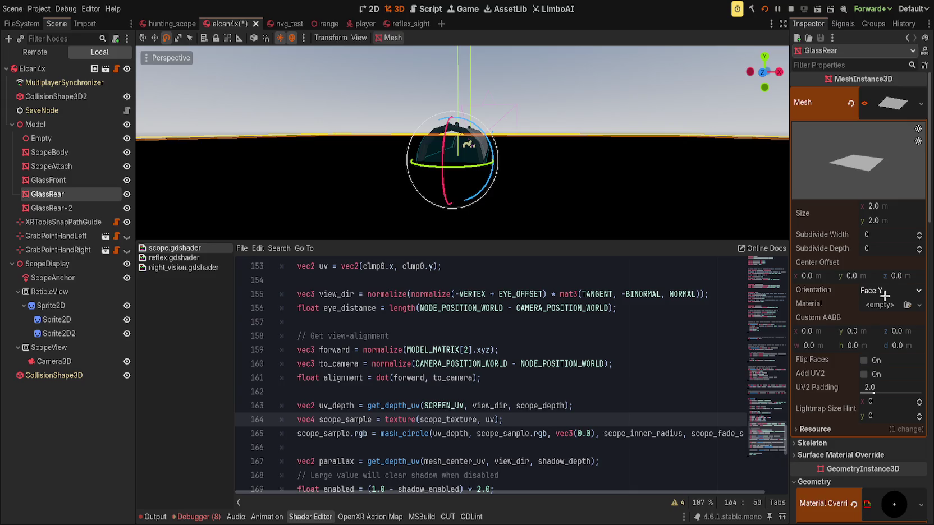
click(894, 212)
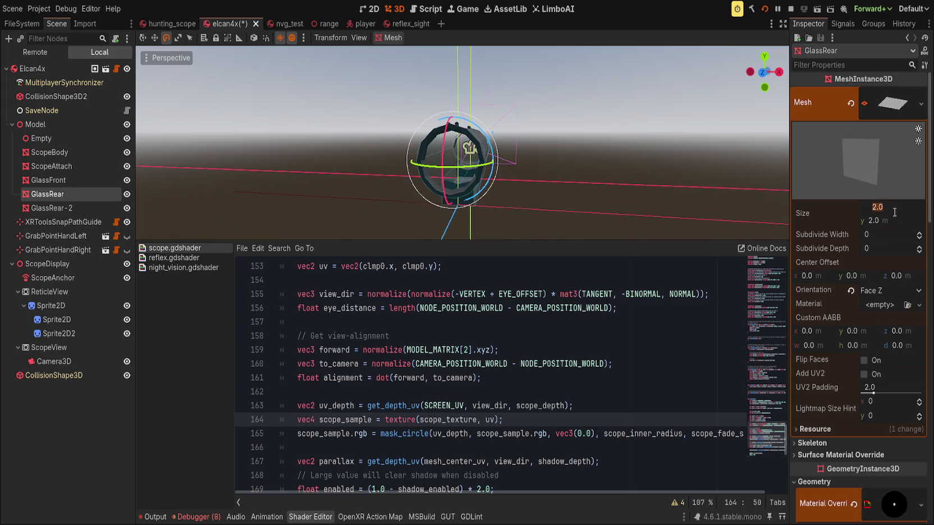
text(5)
key(Return)
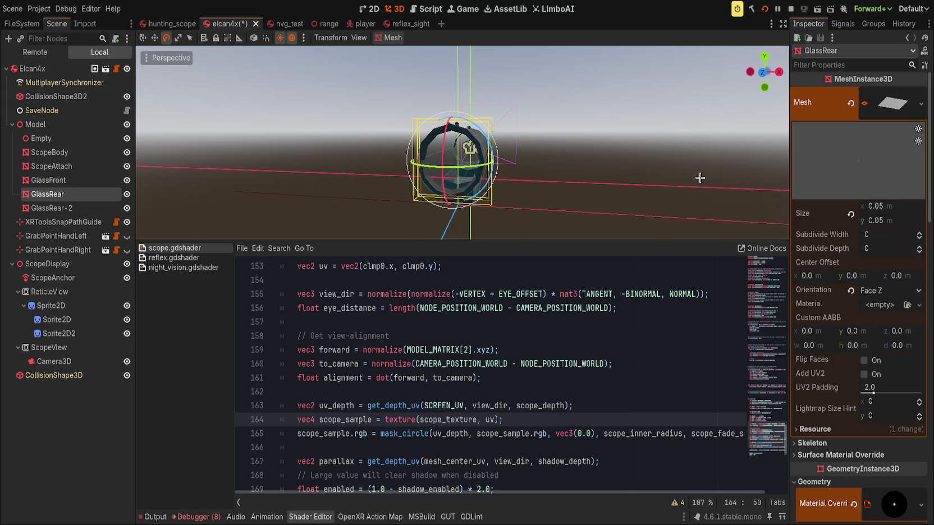
scroll(738, 185, up, 8)
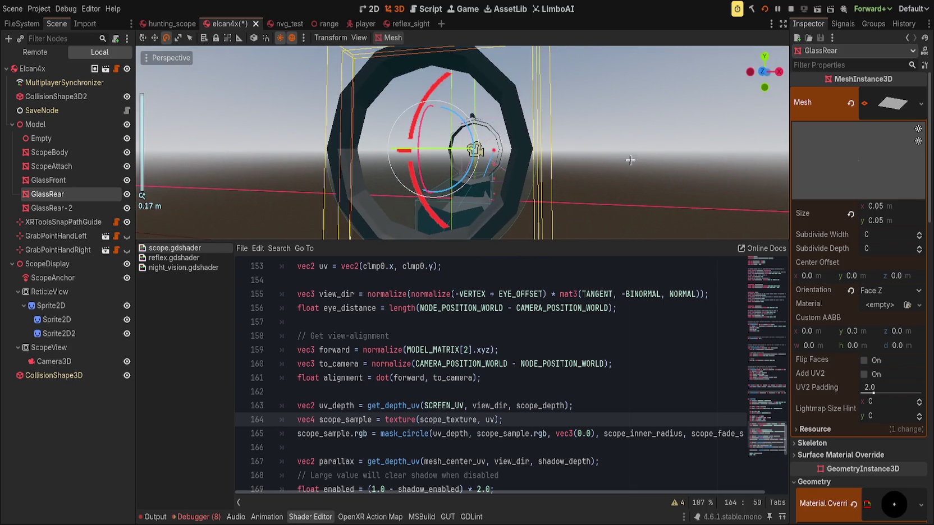
Step: Compare GlassRear-2's reflex reticle material with GlassRear's lens shader parameters
click(52, 208)
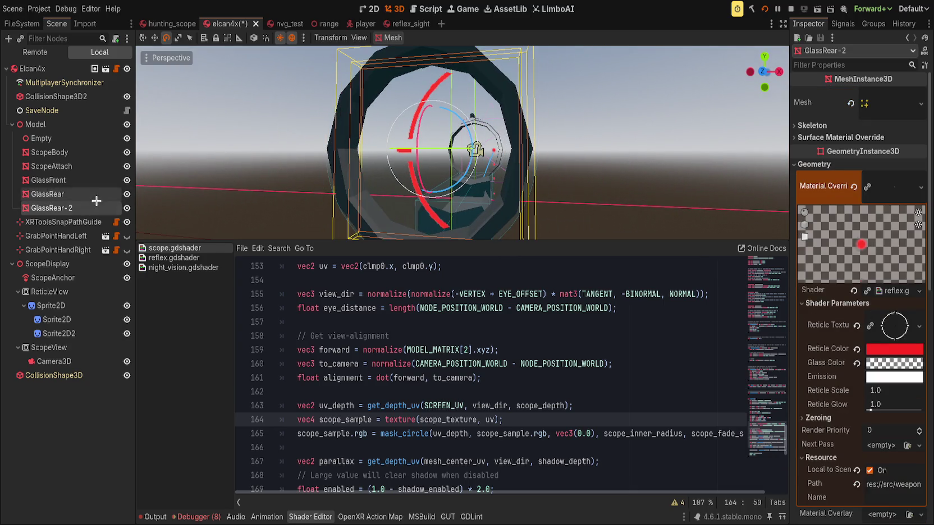
click(95, 194)
scroll(846, 313, down, 5)
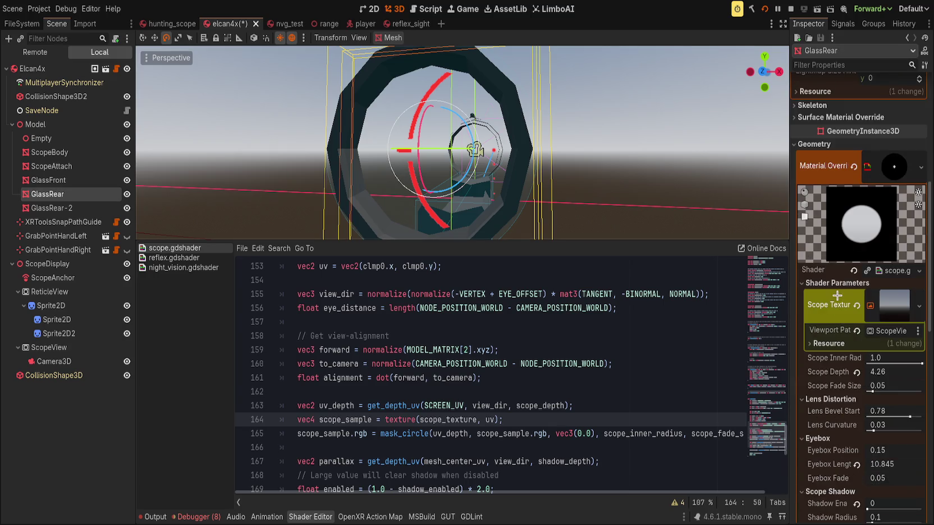
scroll(505, 202, down, 5)
Step: Shift the GlassRear lens along Z and reframe the 3D view
key(w)
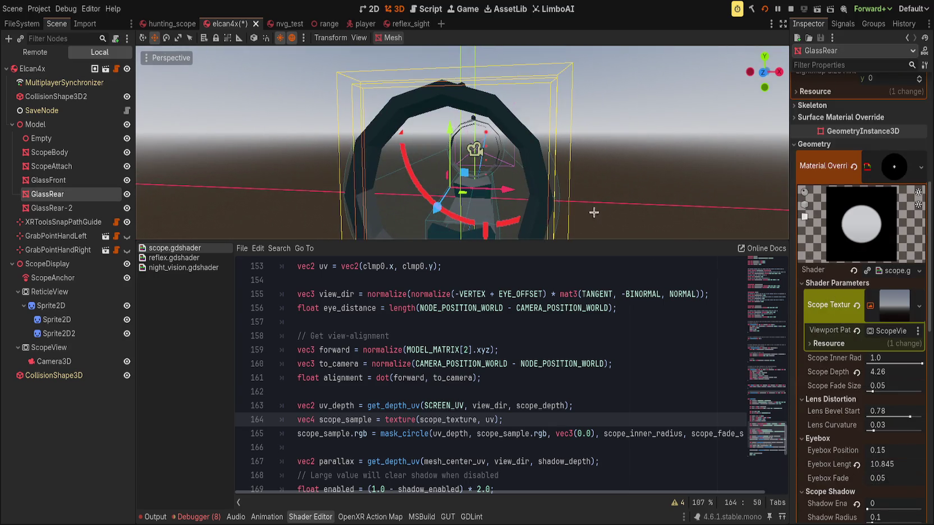
drag(436, 199, 319, 276)
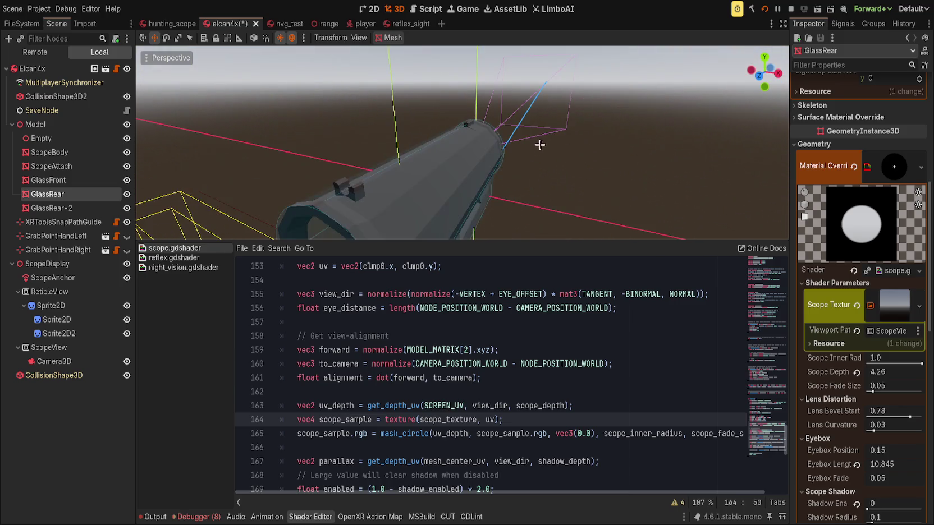
scroll(839, 324, down, 8)
scroll(840, 324, down, 5)
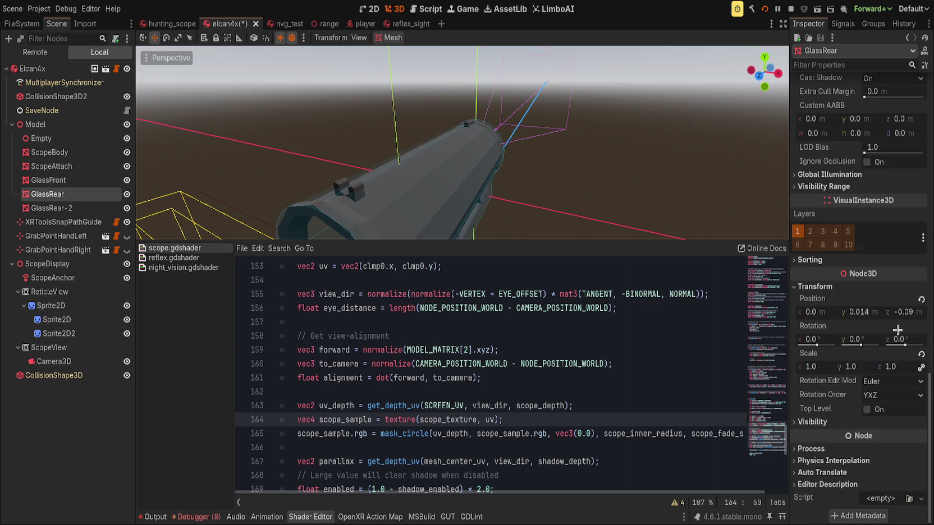
mouse_move(589, 211)
mouse_down()
mouse_move(433, 225)
mouse_move(563, 150)
mouse_move(523, 160)
mouse_up()
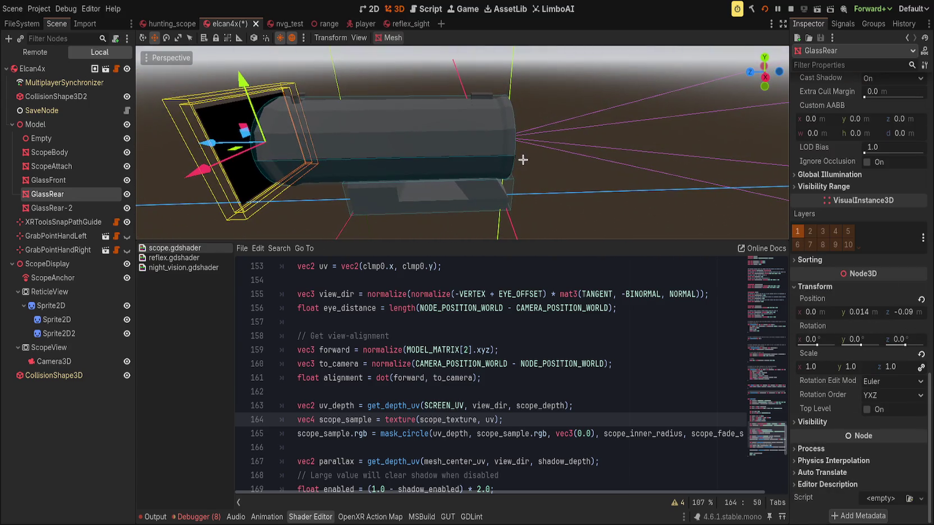
scroll(478, 154, down, 3)
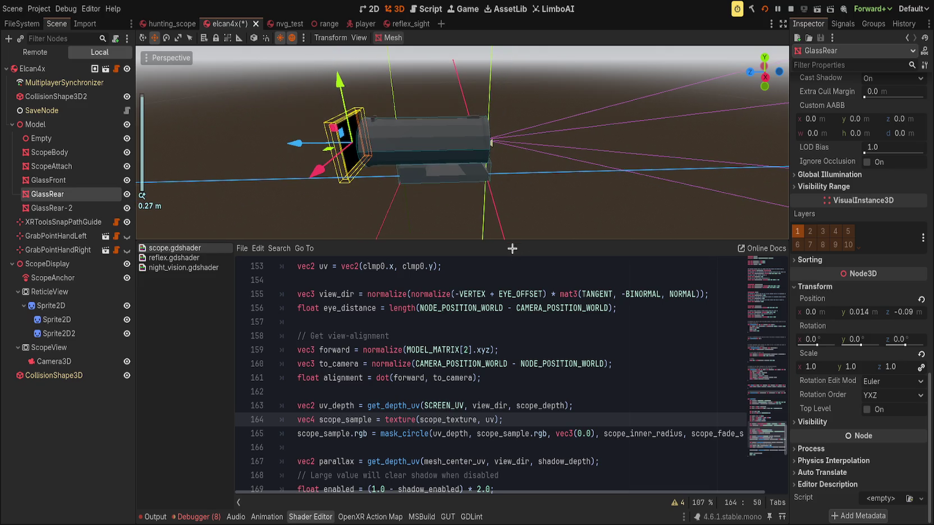
drag(522, 241, 499, 386)
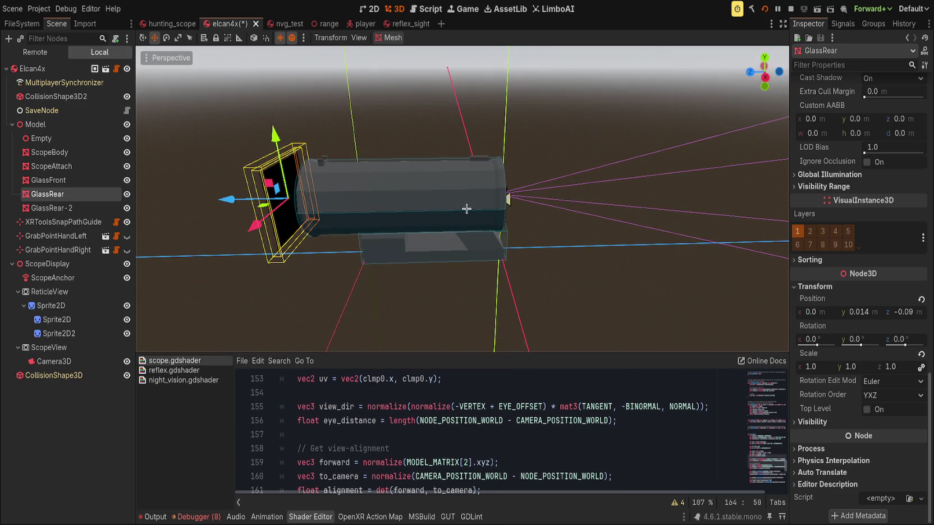
Step: Reset the Model's Y rotation to 0° and its scale, then delete the unused Empty node
click(37, 124)
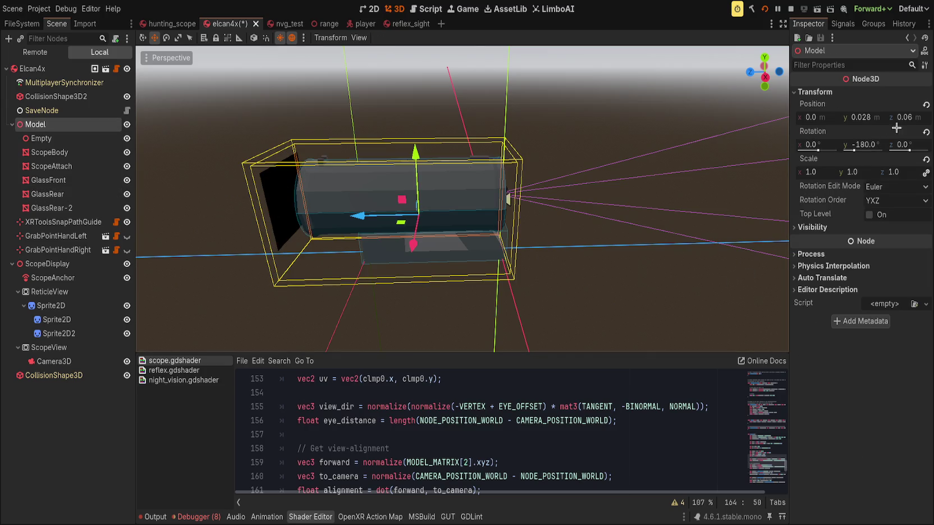
click(925, 132)
drag(437, 168, 357, 142)
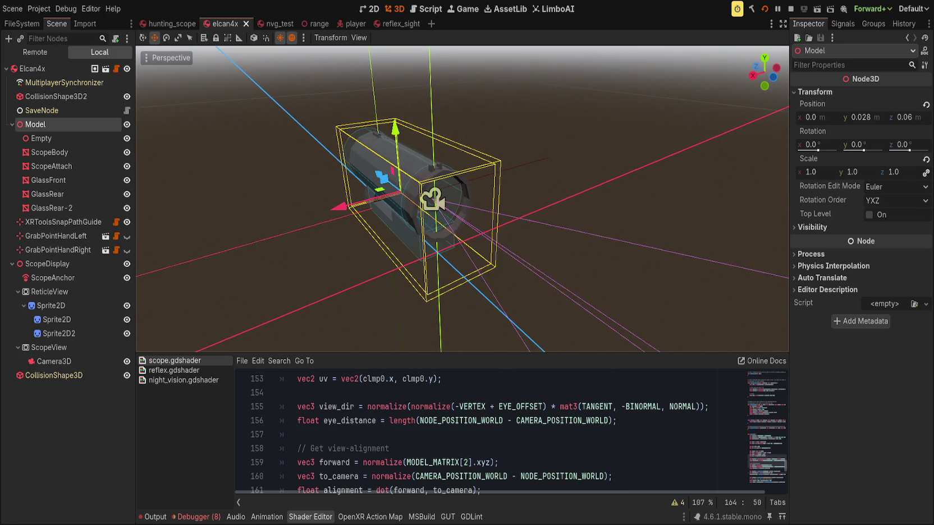
click(926, 160)
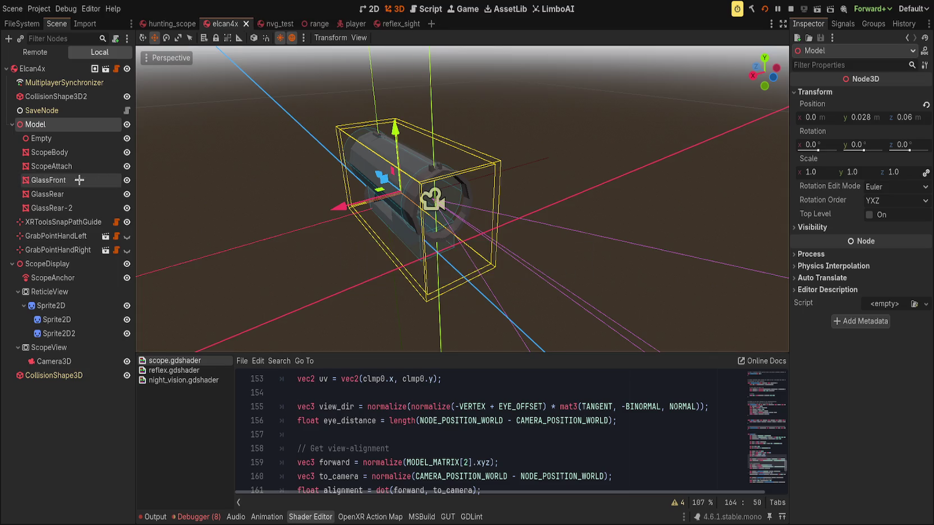
click(33, 139)
key(Delete)
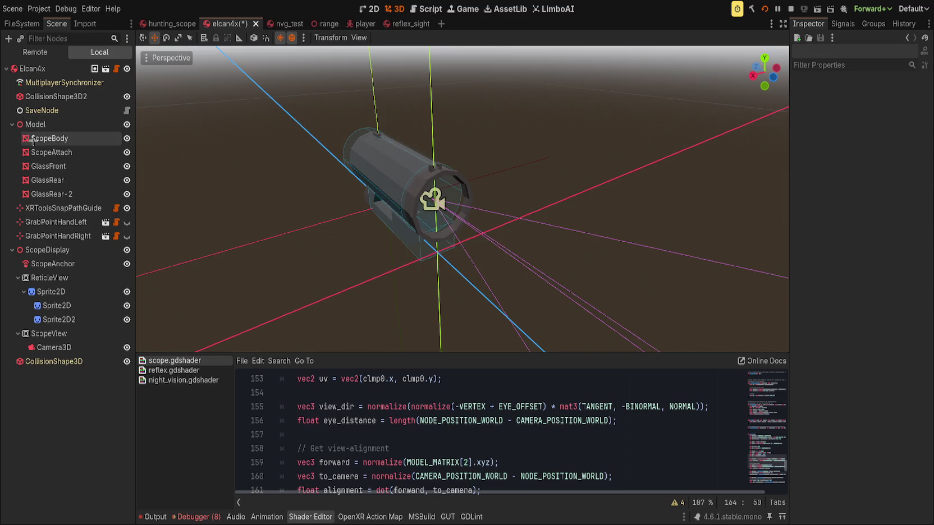
click(12, 124)
Step: Reset ScopeAnchor's position and check the Camera3D, ScopeDisplay and ScopeAnchor nodes
mouse_move(572, 292)
mouse_down()
mouse_move(645, 122)
mouse_move(393, 164)
mouse_up()
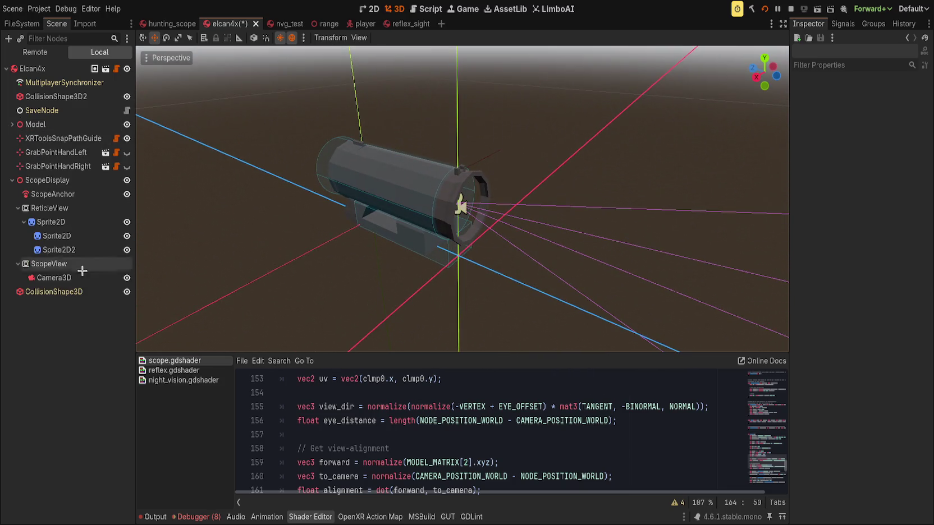
click(56, 195)
click(925, 161)
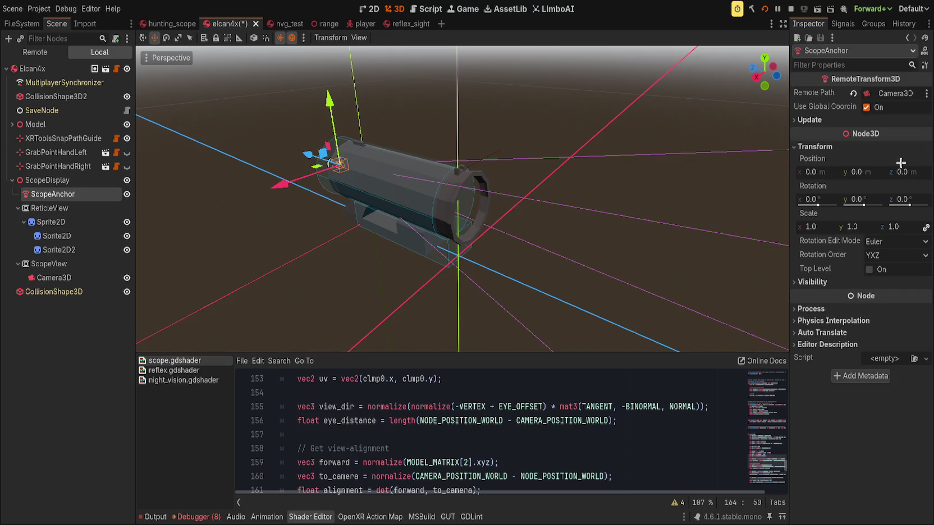
click(54, 277)
scroll(823, 308, down, 4)
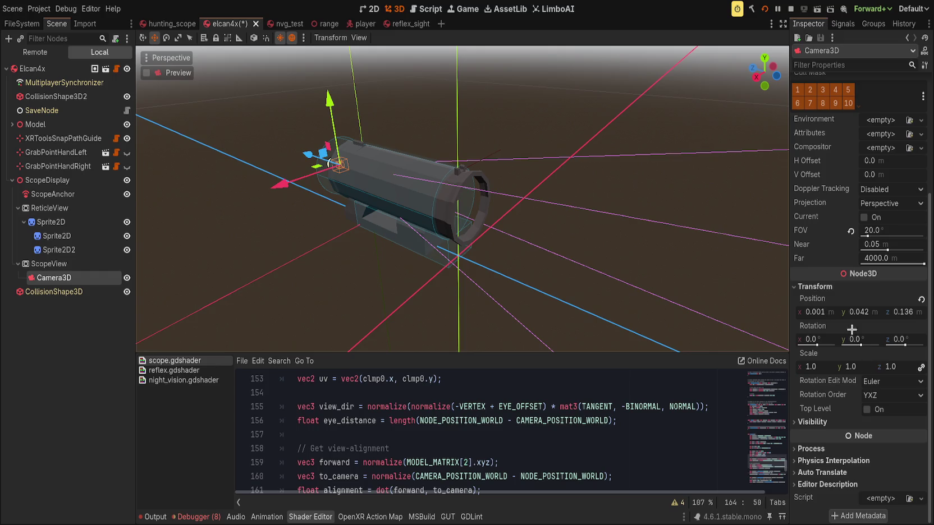
key(f)
drag(561, 219, 532, 198)
click(47, 180)
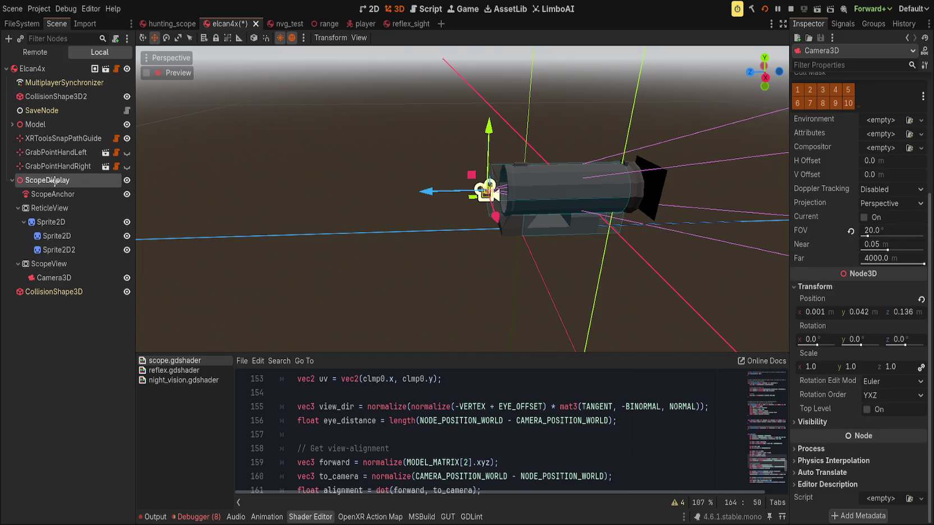
click(68, 194)
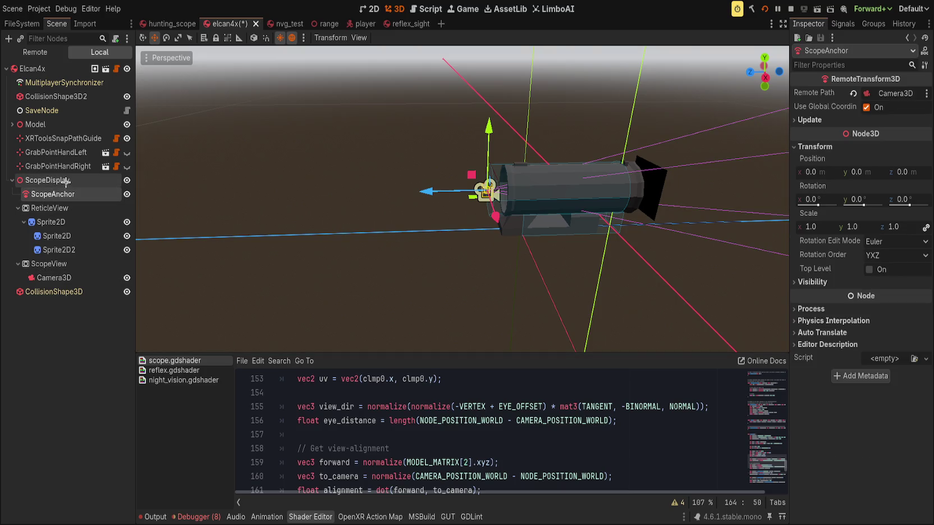
click(62, 82)
Step: Bring up the root Elcan4x node's Transform settings
click(32, 69)
scroll(853, 327, down, 2)
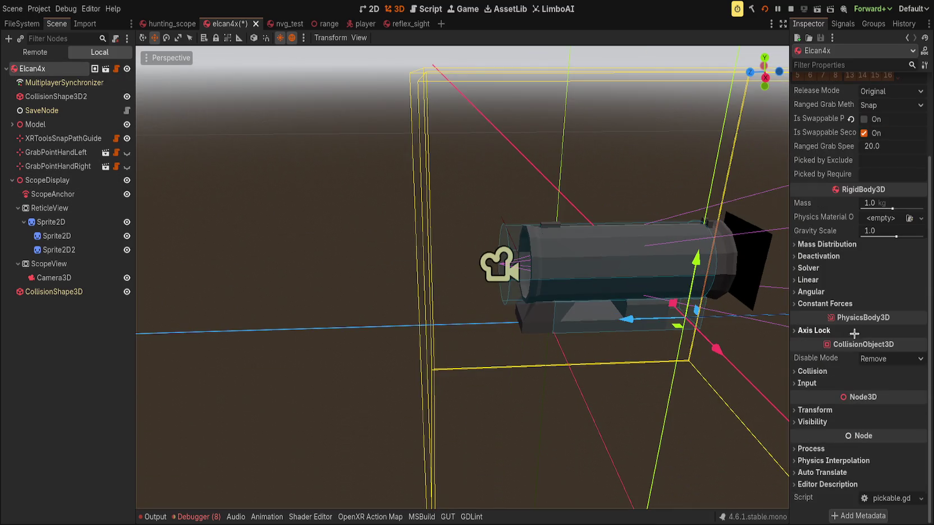
click(814, 410)
click(815, 410)
mouse_move(476, 152)
mouse_down()
mouse_move(407, 305)
mouse_move(387, 320)
mouse_move(396, 338)
mouse_move(393, 306)
mouse_move(507, 349)
mouse_up()
click(815, 410)
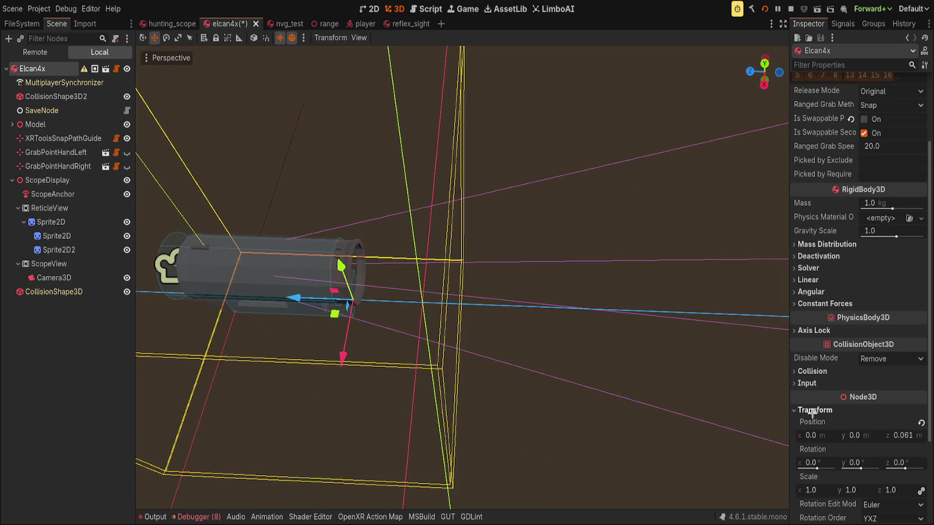
Step: Try moving the scope along Z, then undo so Elcan4x sits at 0, 0, 0
drag(292, 269, 243, 279)
drag(319, 294, 154, 283)
key(ctrl+z)
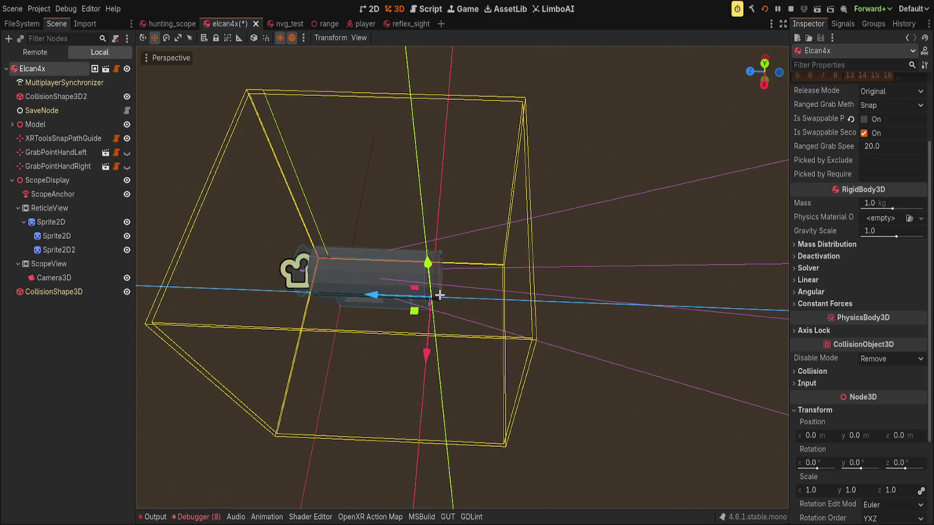
drag(430, 292, 575, 139)
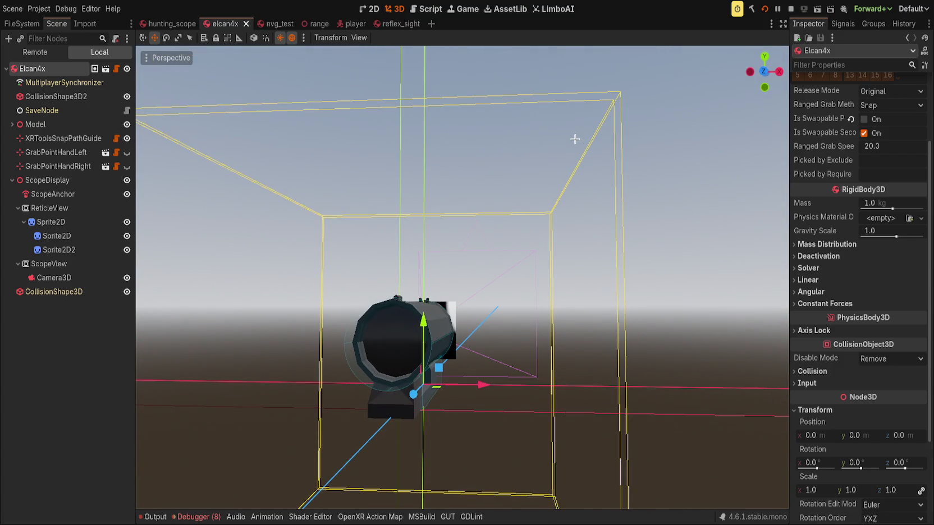
key(ctrl+z)
scroll(577, 139, up, 2)
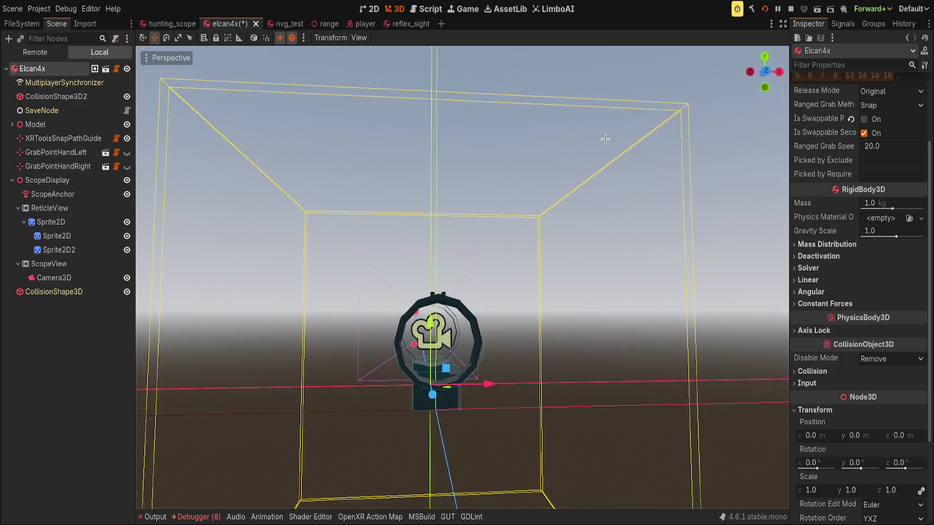
drag(604, 152, 554, 249)
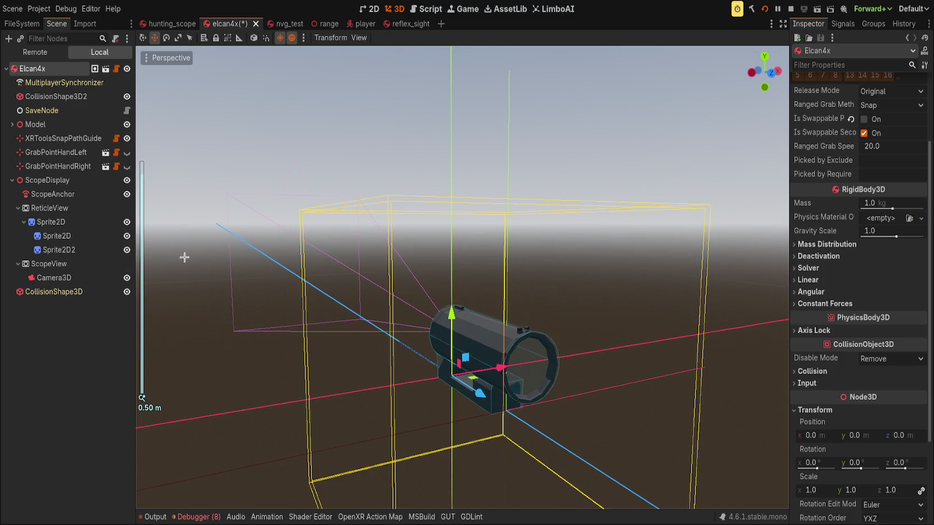
click(28, 291)
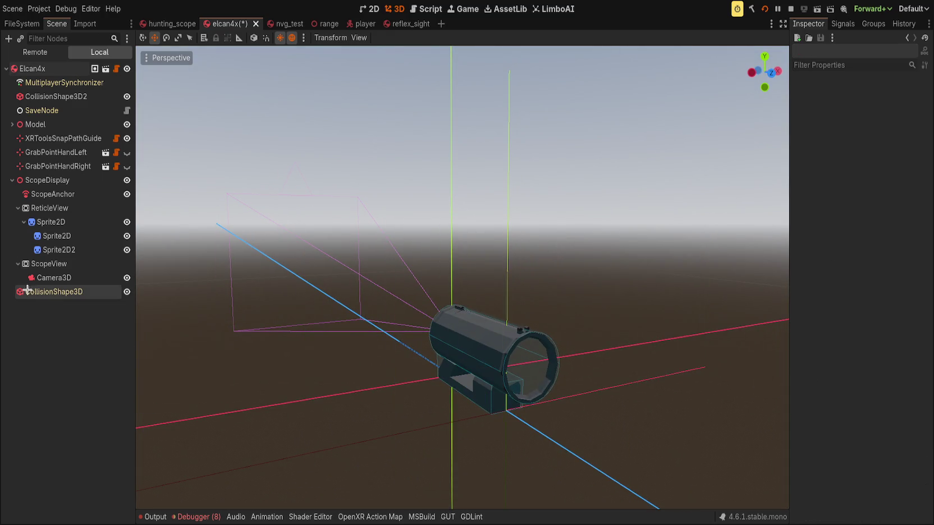
Step: Move the six Node3D children, through ScopeDisplay, to the end of Elcan4x
click(47, 180)
shift+click(35, 124)
ctrl+click(48, 97)
mouse_move(47, 101)
mouse_down()
mouse_move(50, 89)
mouse_move(34, 69)
mouse_up()
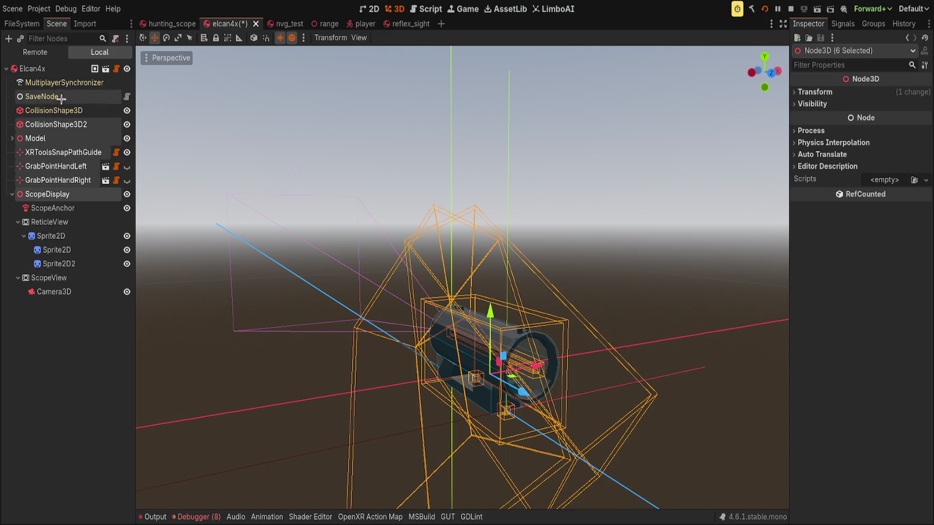
Step: Move XRToolsSnapPathGuide, GrabPointHandLeft and GrabPointHandRight to the end of Elcan4x
click(101, 329)
click(56, 180)
shift+click(53, 152)
mouse_move(52, 152)
mouse_down()
mouse_move(56, 96)
mouse_move(34, 70)
mouse_up()
click(99, 315)
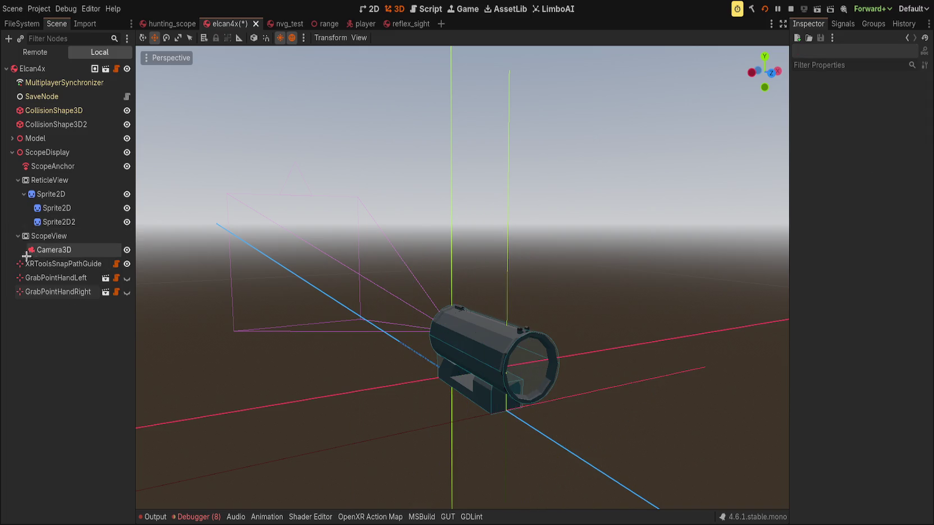
mouse_move(168, 235)
mouse_down()
mouse_move(450, 202)
mouse_move(231, 202)
mouse_move(390, 223)
mouse_move(314, 224)
mouse_up()
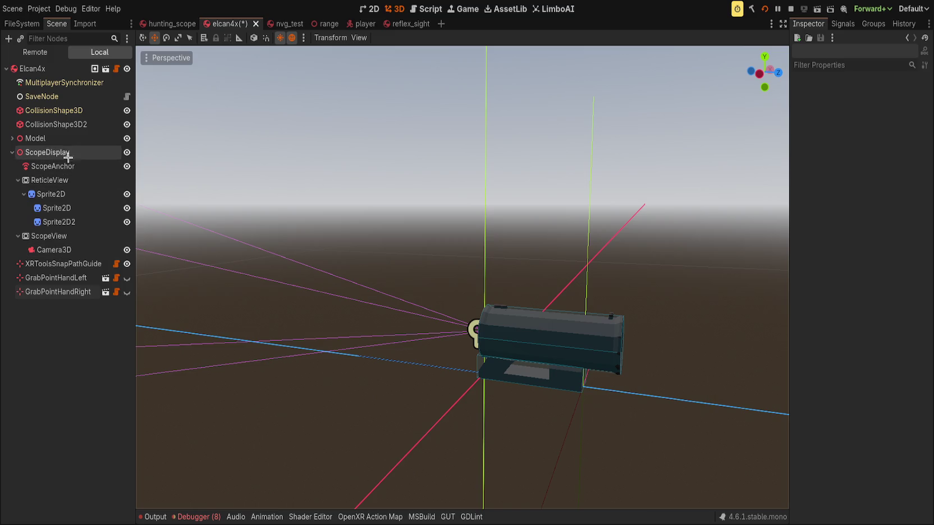
click(12, 138)
click(51, 208)
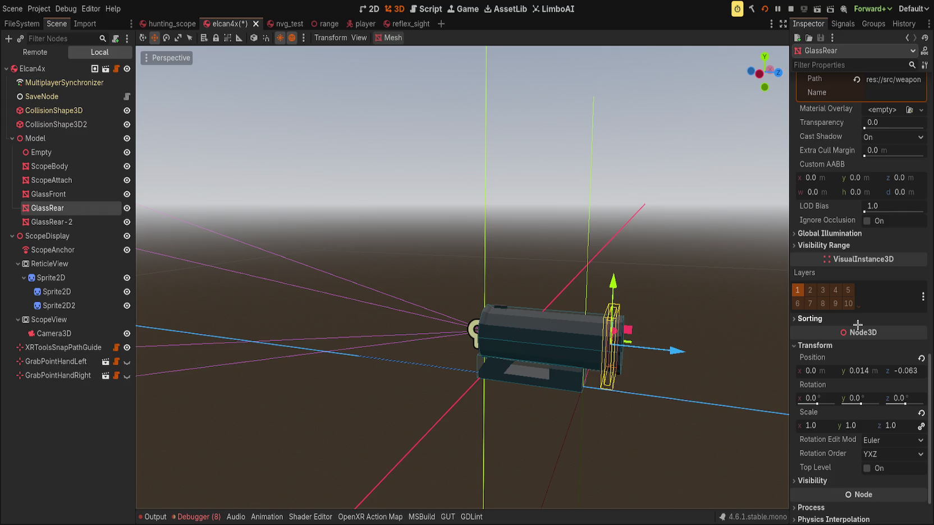
Step: Turn on Flip Faces for GlassRear's plane mesh and nudge it 0.005 along Z
scroll(857, 324, up, 15)
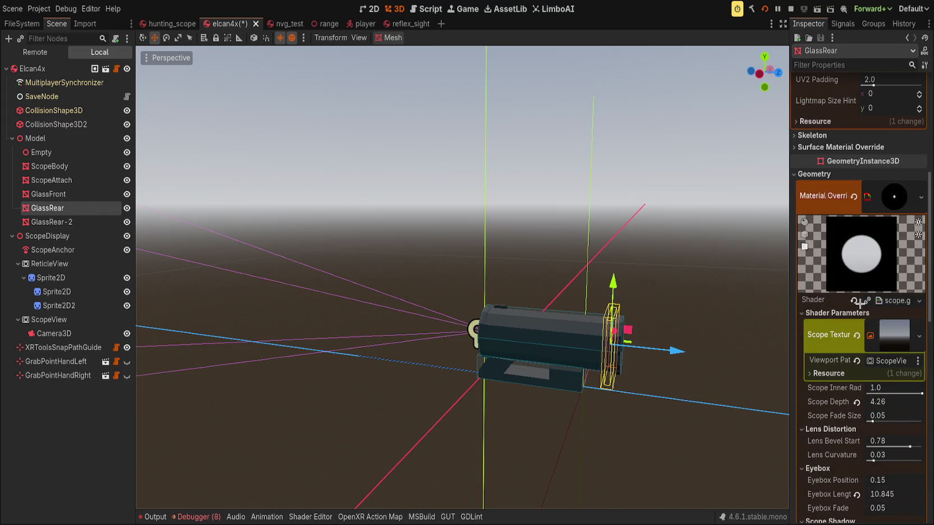
scroll(859, 303, up, 10)
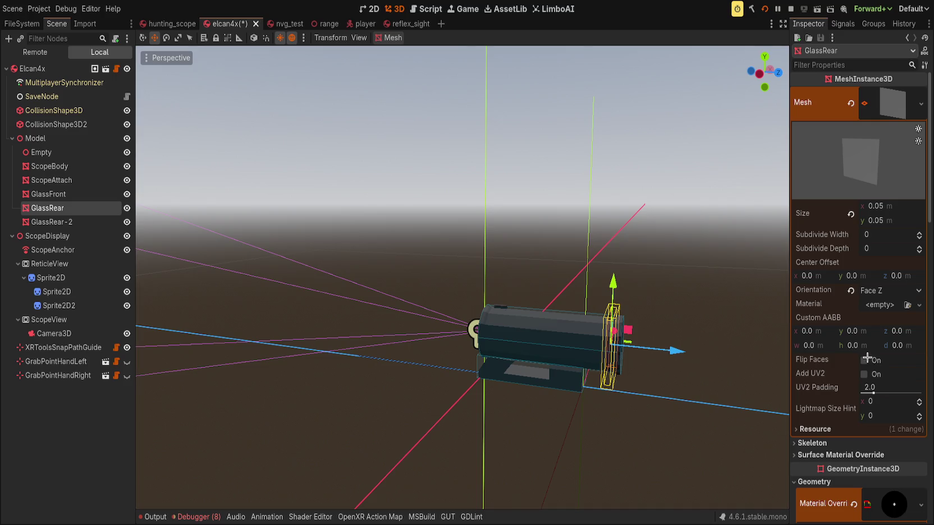
click(863, 359)
key(KP_1)
scroll(556, 330, up, 5)
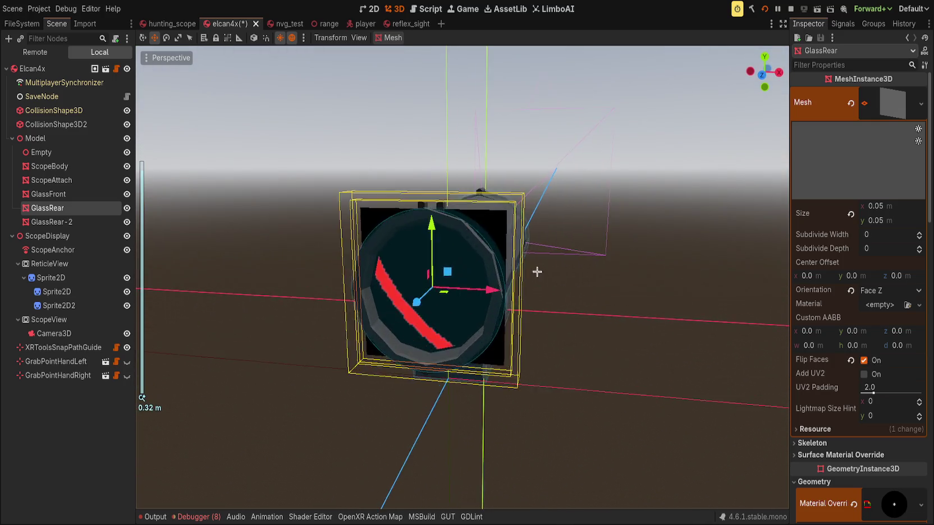
scroll(565, 252, up, 5)
mouse_move(356, 317)
mouse_down()
mouse_move(350, 324)
mouse_move(371, 309)
mouse_move(333, 329)
mouse_move(365, 312)
mouse_move(354, 327)
mouse_move(370, 308)
mouse_up()
key(KP_1)
drag(425, 280, 500, 285)
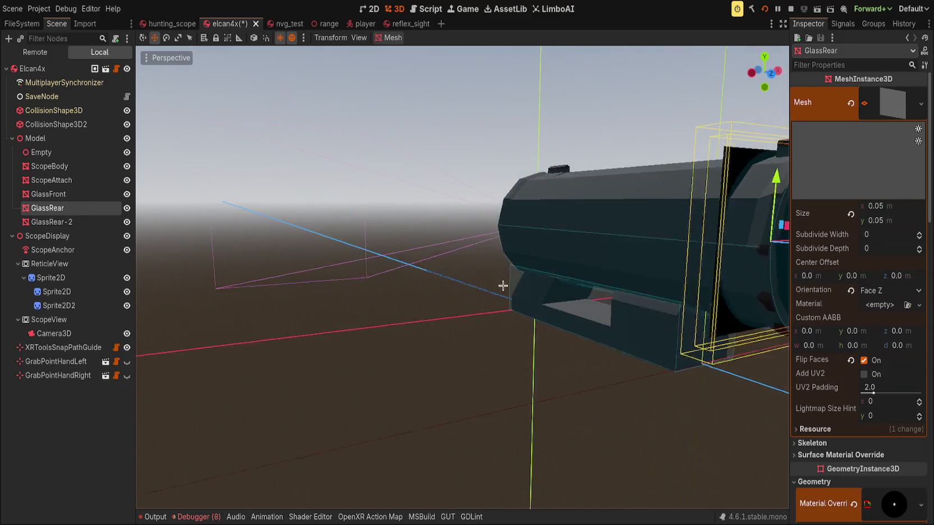
key(KP_1)
click(71, 141)
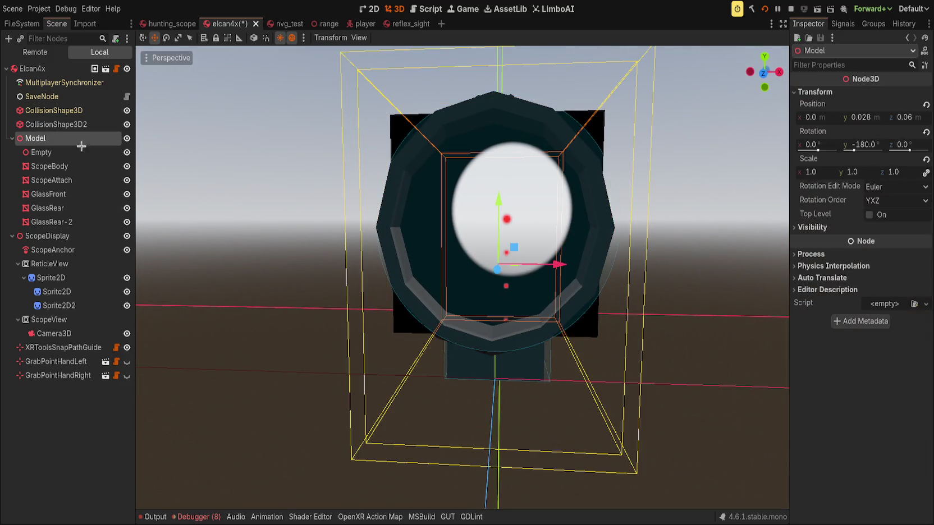
Step: Duplicate the Model, trial-move the copy, then delete the duplicate
mouse_move(485, 286)
mouse_down()
mouse_move(473, 213)
mouse_move(519, 168)
mouse_move(539, 168)
mouse_up()
key(ctrl+d)
key(KP_1)
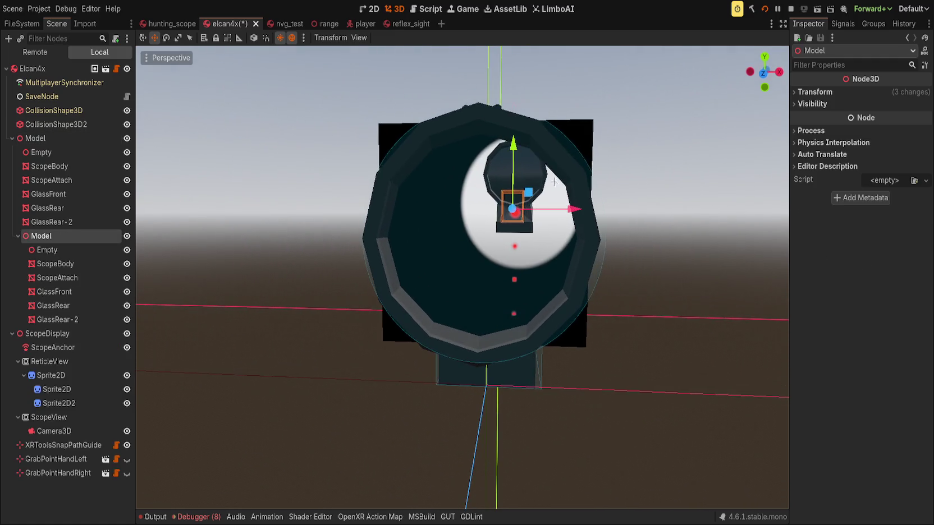
drag(513, 208, 481, 206)
drag(706, 209, 707, 209)
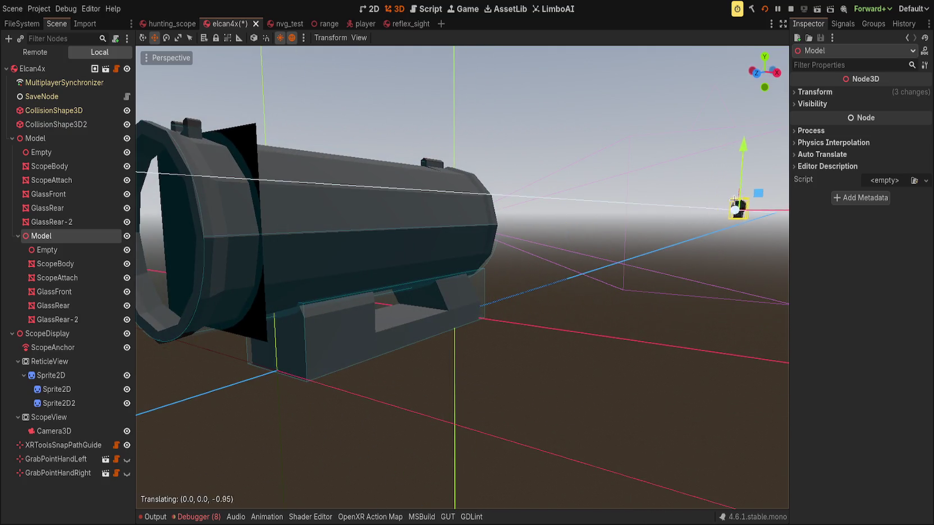
key(KP_1)
key(ctrl+z)
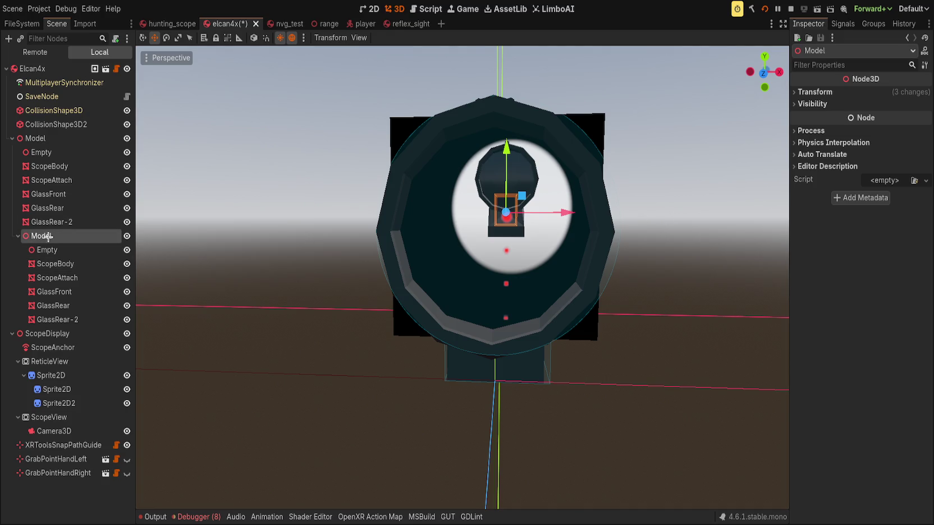
key(Delete)
scroll(602, 309, up, 2)
key(KP_1)
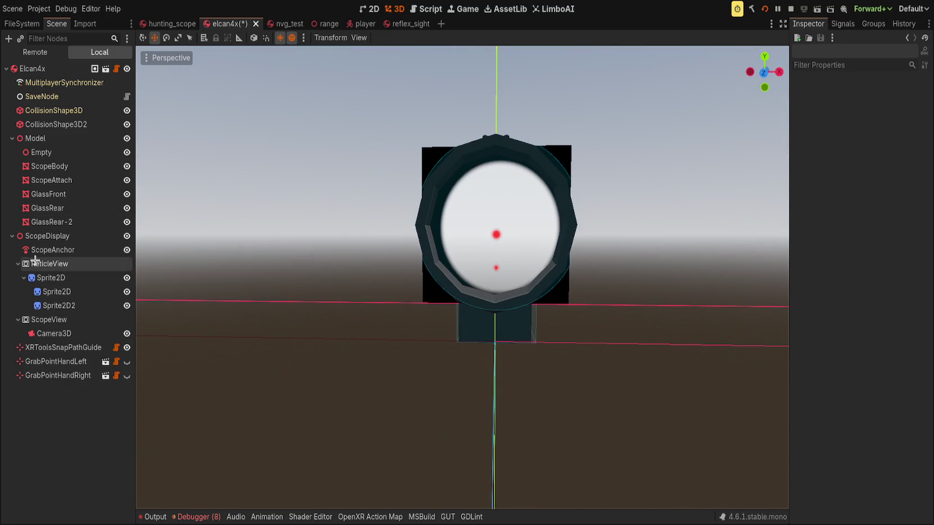
Step: Delete the ReticleView subviewport with both its Sprite2D children and return to the 3D view
click(53, 264)
click(54, 281)
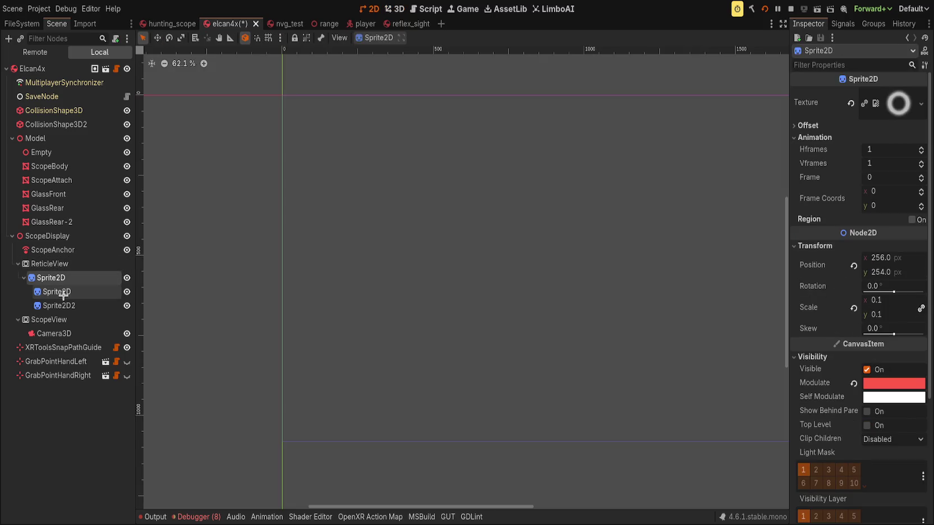
click(59, 306)
click(56, 264)
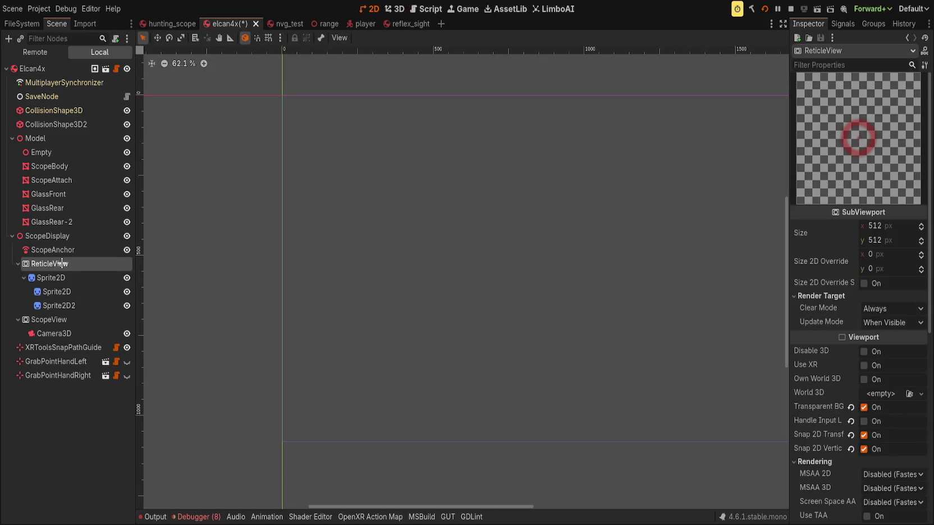
key(Delete)
click(395, 9)
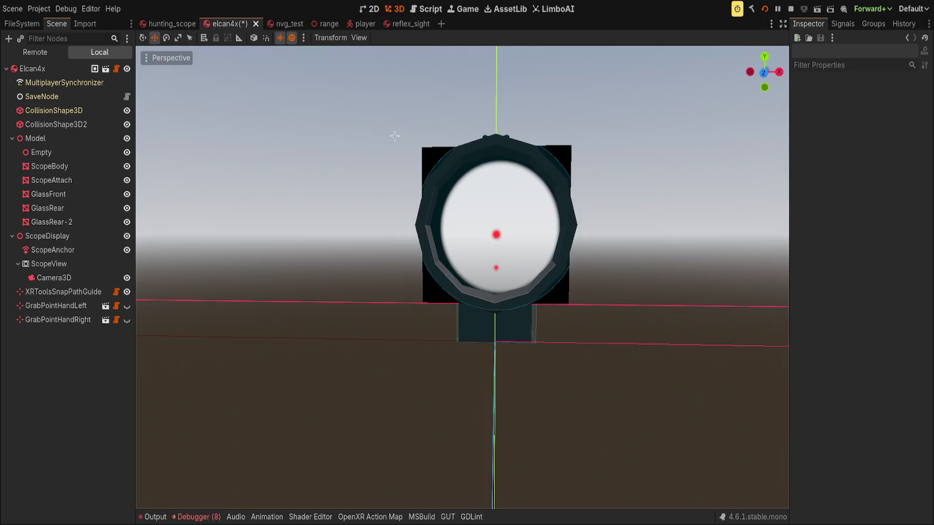
click(70, 220)
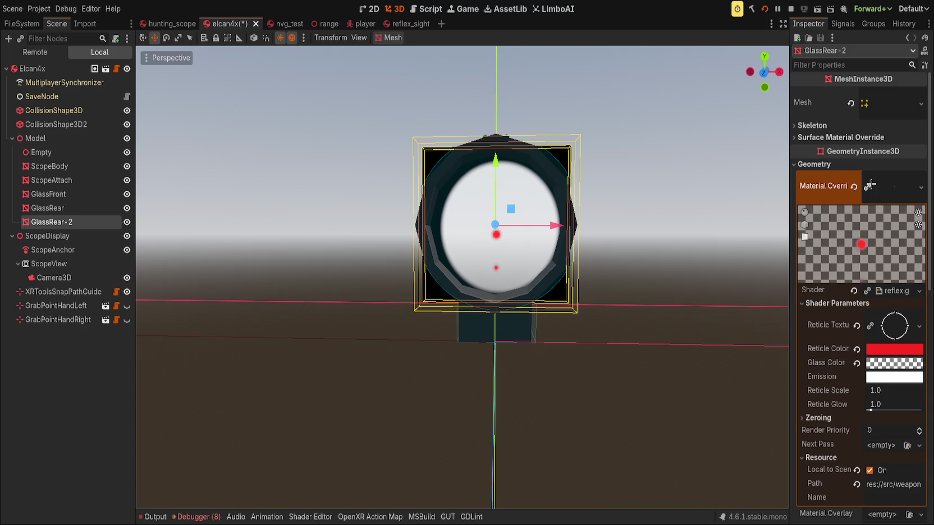
Step: Raise GlassRear-2's Reticle Scale shader parameter to 50
drag(869, 184, 869, 185)
click(819, 303)
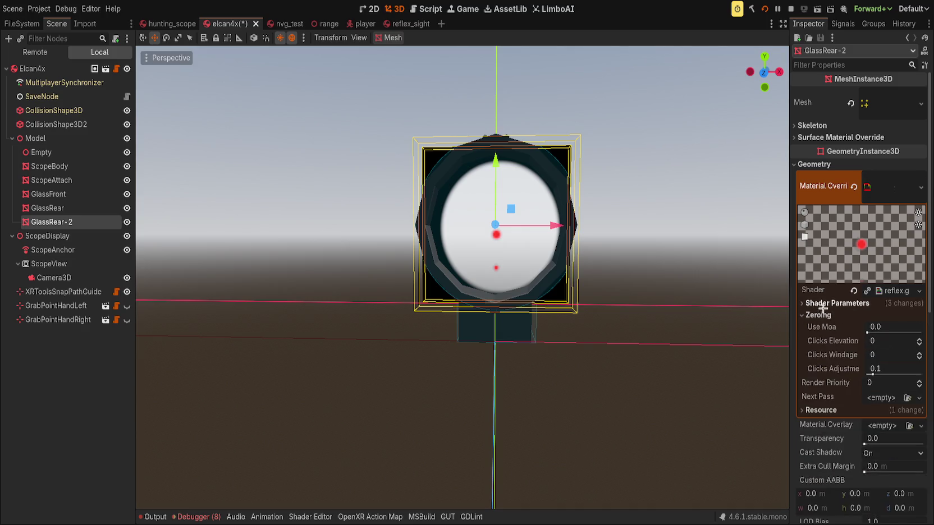
click(822, 417)
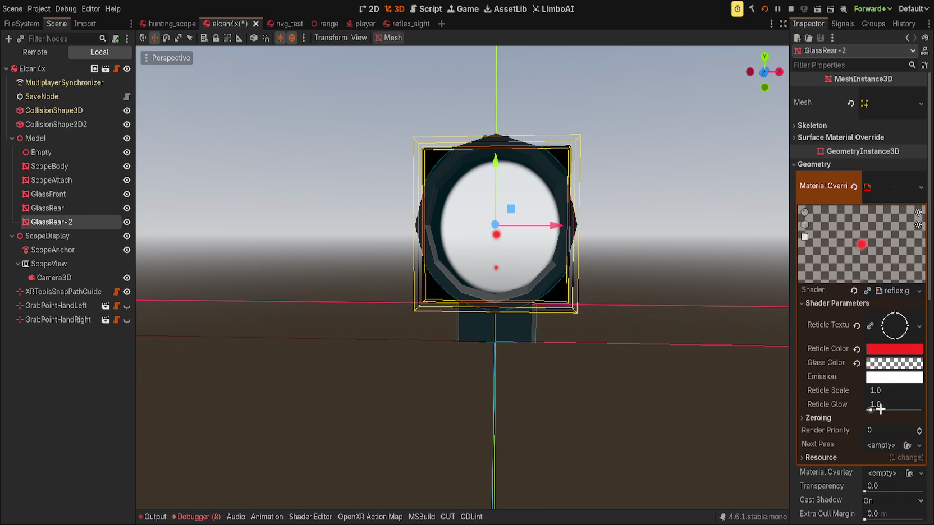
drag(886, 390, 918, 390)
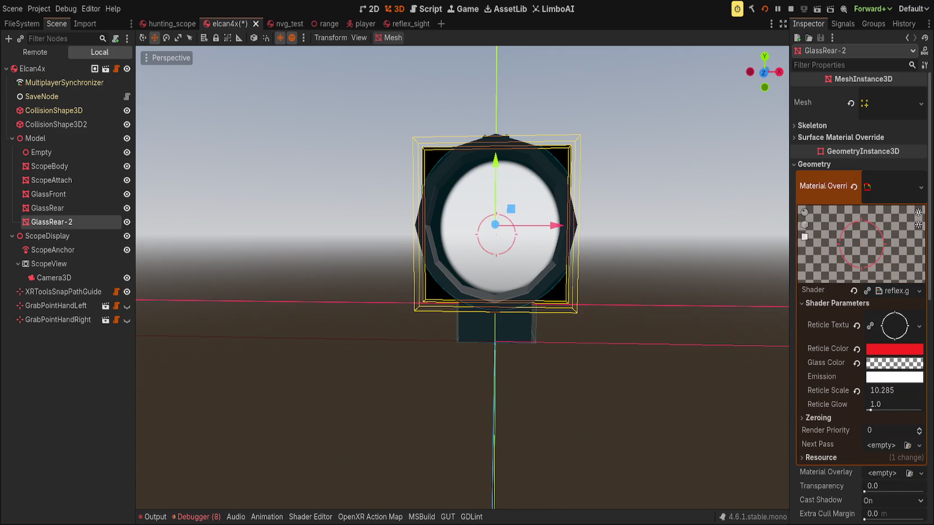
scroll(640, 335, down, 5)
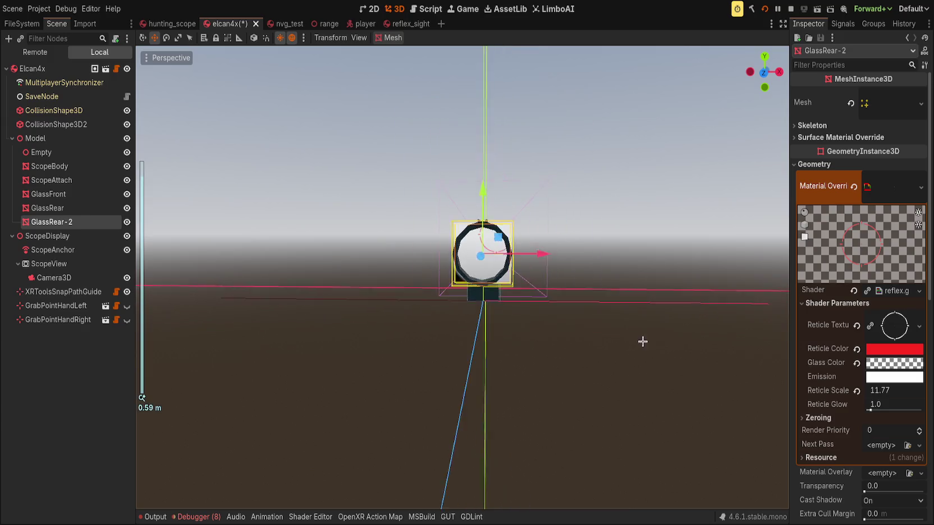
mouse_move(664, 310)
mouse_down()
mouse_move(642, 313)
mouse_move(638, 323)
mouse_up()
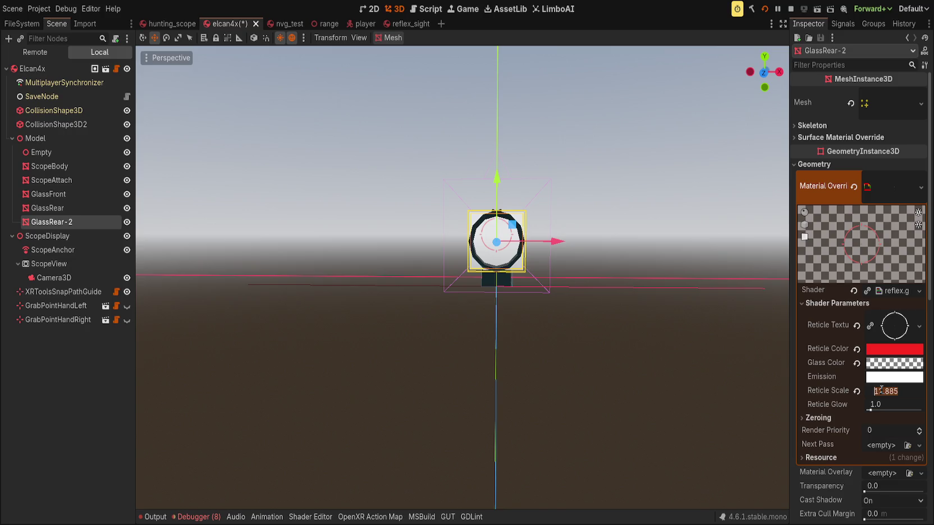
scroll(640, 311, up, 5)
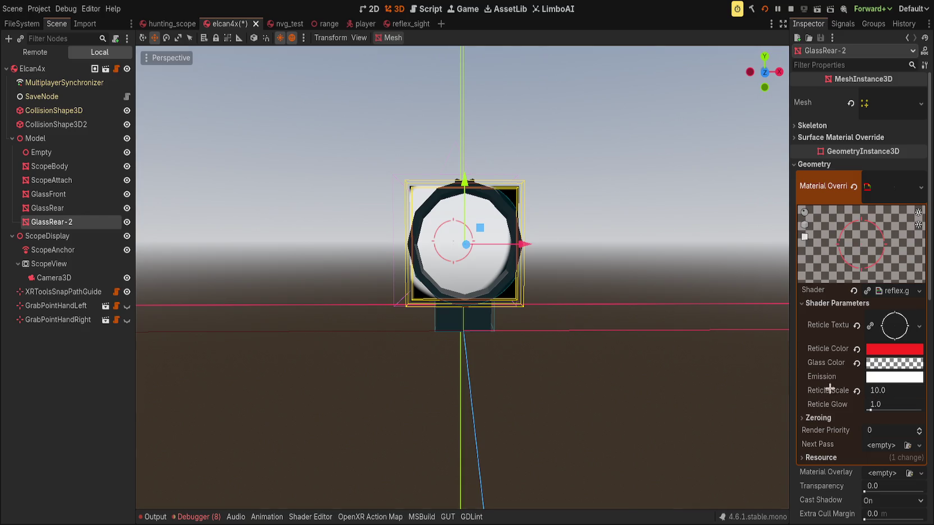
scroll(616, 337, down, 5)
click(895, 390)
text(50)
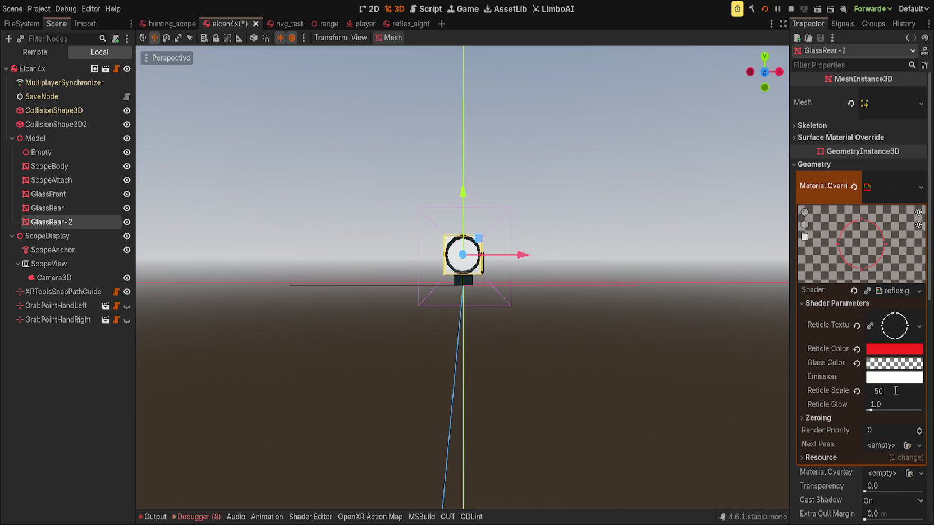
scroll(506, 330, up, 5)
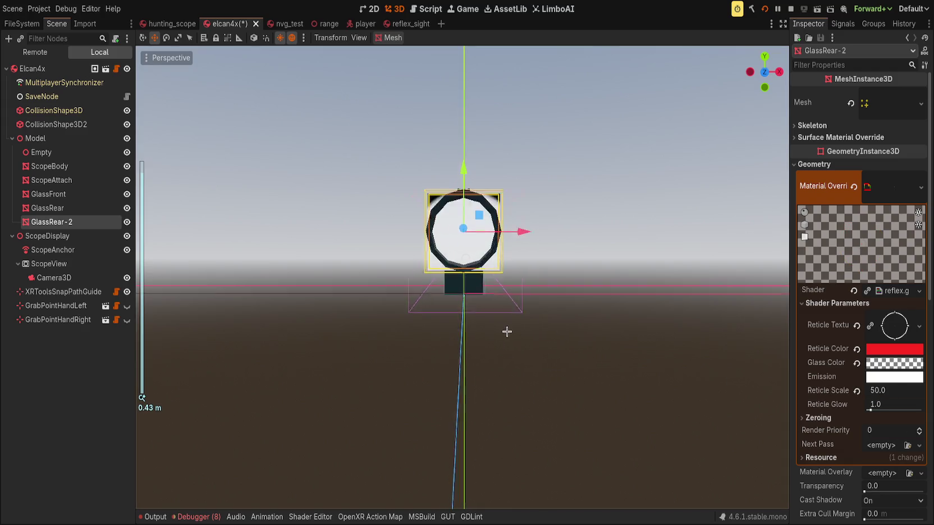
click(593, 356)
Step: Set GlassRear-2's Reticle Glow to 16, save elcan4x, and switch to hunting_scope
click(433, 284)
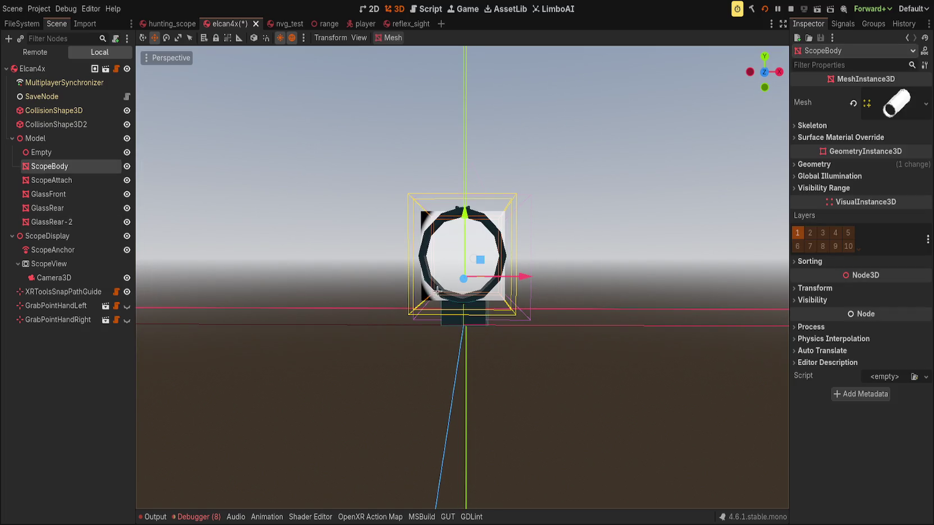
click(52, 221)
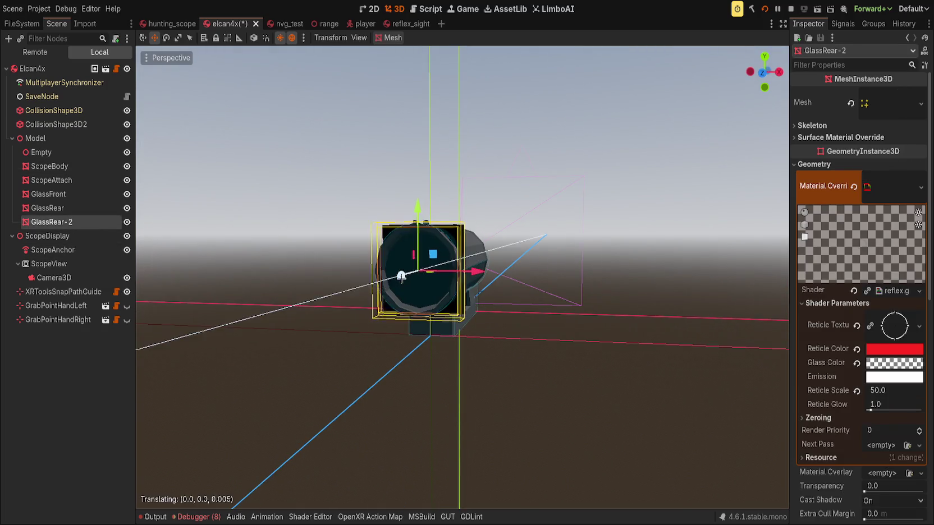
key(KP_1)
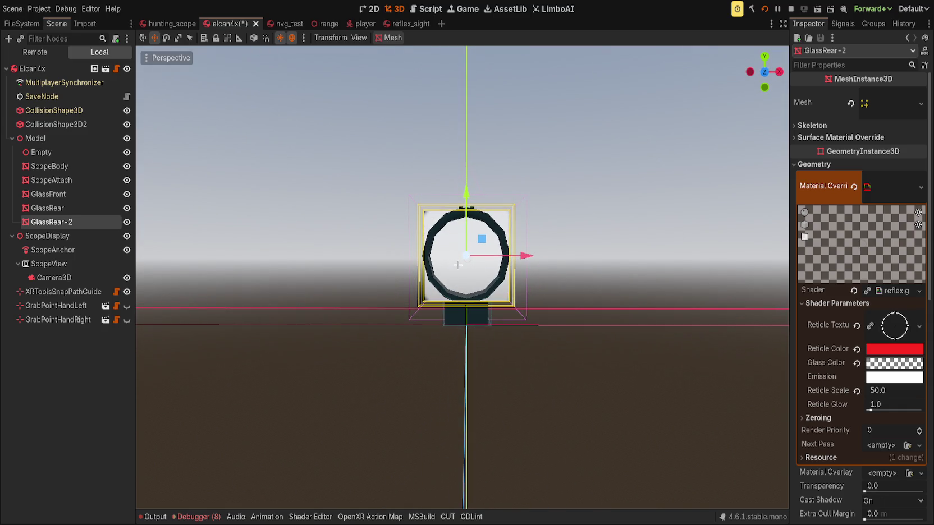
drag(458, 264, 482, 283)
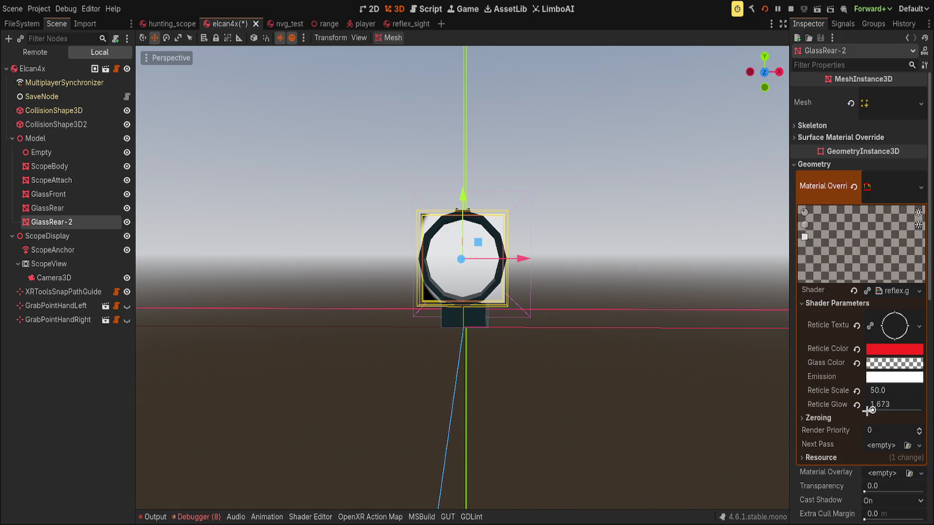
drag(572, 298, 593, 298)
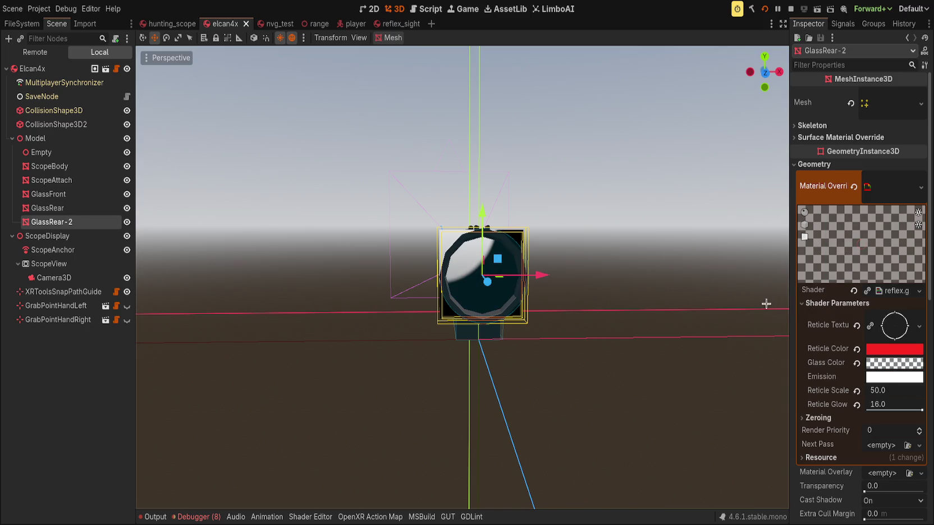
drag(725, 308, 717, 296)
click(715, 293)
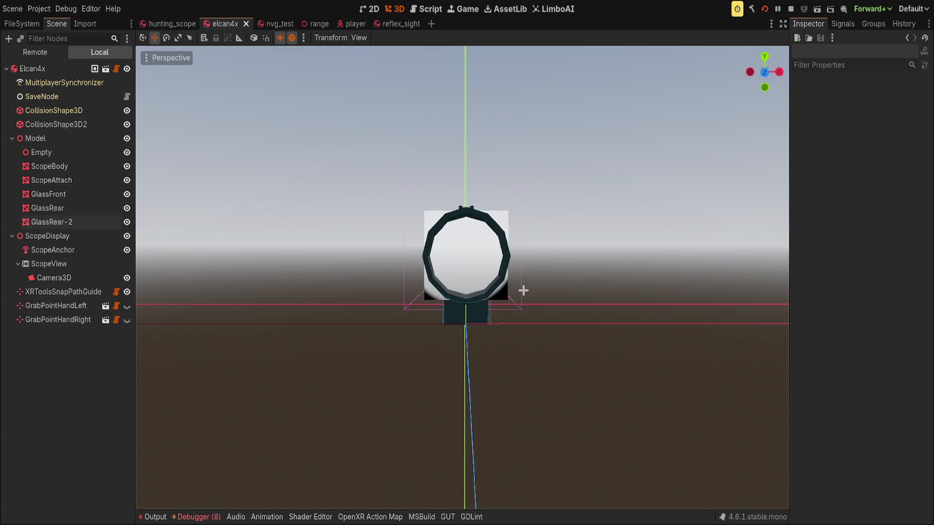
key(ctrl+s)
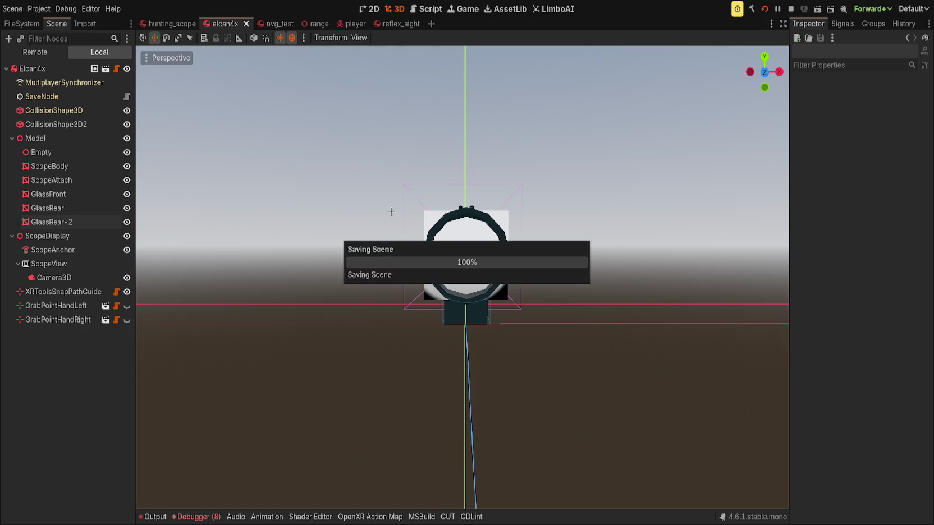
click(171, 23)
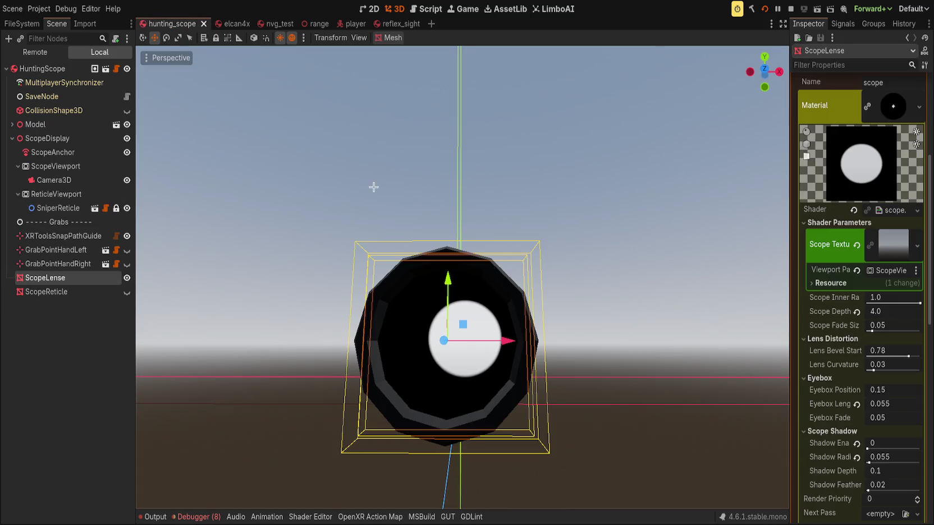
Step: Make the ScopeReticle visible and save the hunting_scope scene
click(270, 192)
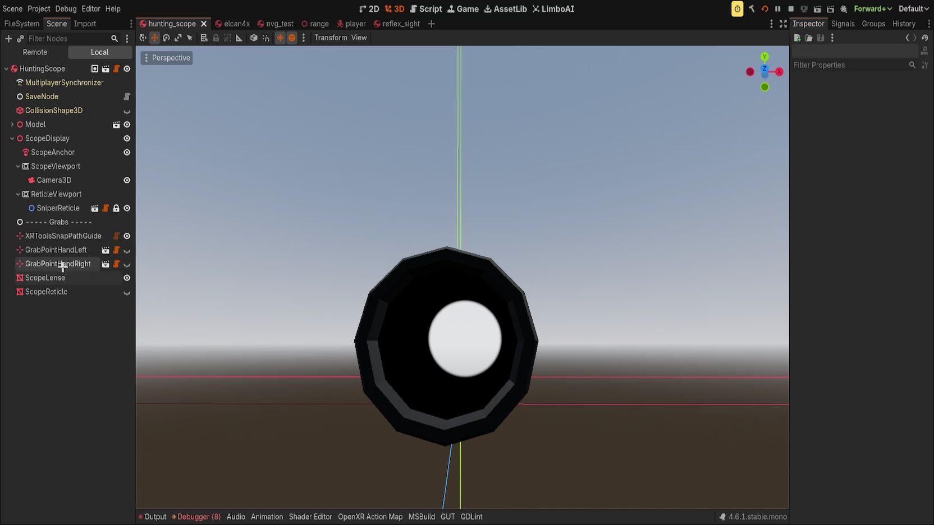
click(128, 293)
mouse_move(288, 257)
mouse_down()
mouse_move(289, 286)
mouse_move(304, 189)
mouse_move(283, 253)
mouse_move(369, 277)
mouse_move(314, 264)
mouse_up()
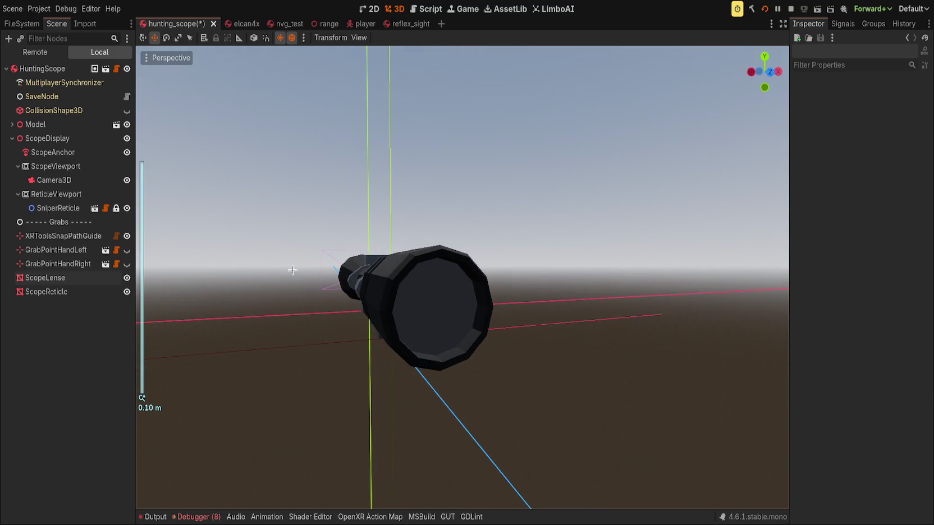
key(ctrl+s)
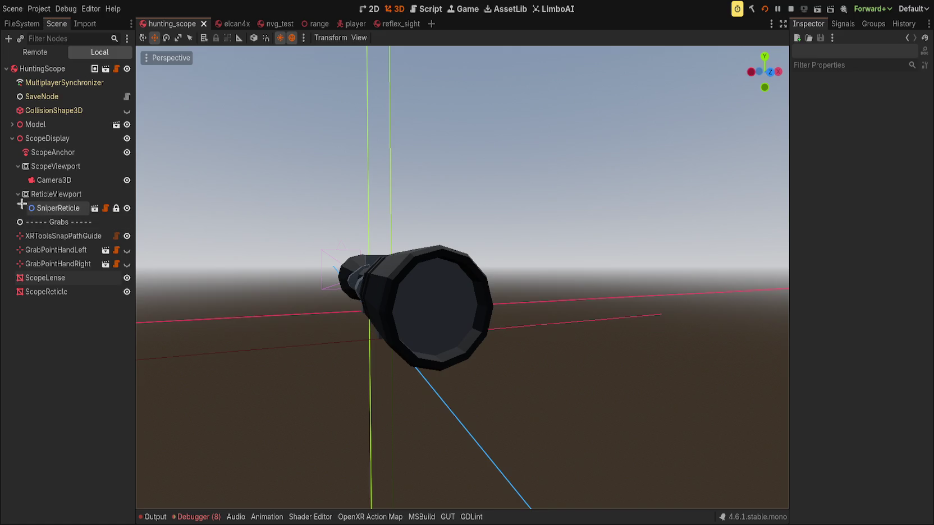
Step: Reset the ScopeReticle's Reticle Texture shader parameter
click(45, 278)
click(393, 265)
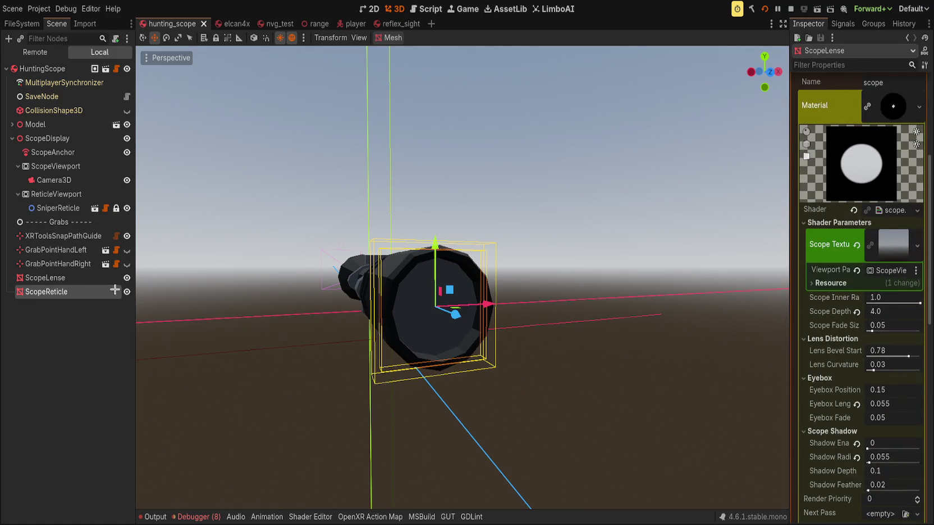
drag(393, 265, 434, 255)
click(856, 301)
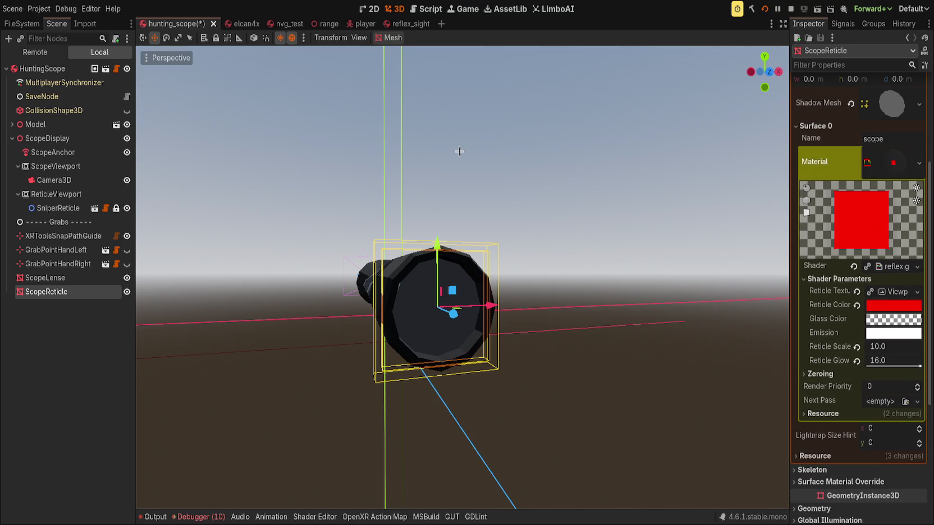
drag(749, 252, 549, 247)
scroll(549, 246, up, 1)
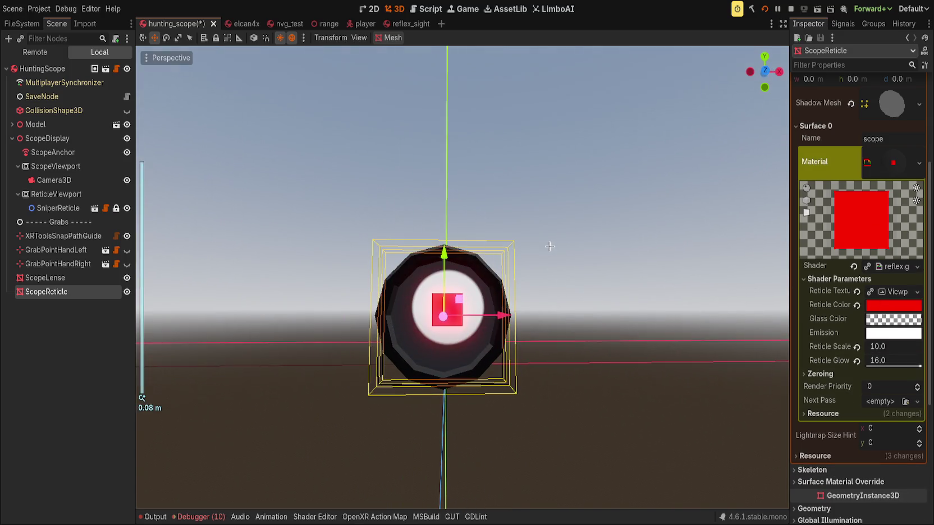
Step: Reset the reticle colour to white, then undo it back to red
click(882, 291)
click(831, 319)
click(831, 485)
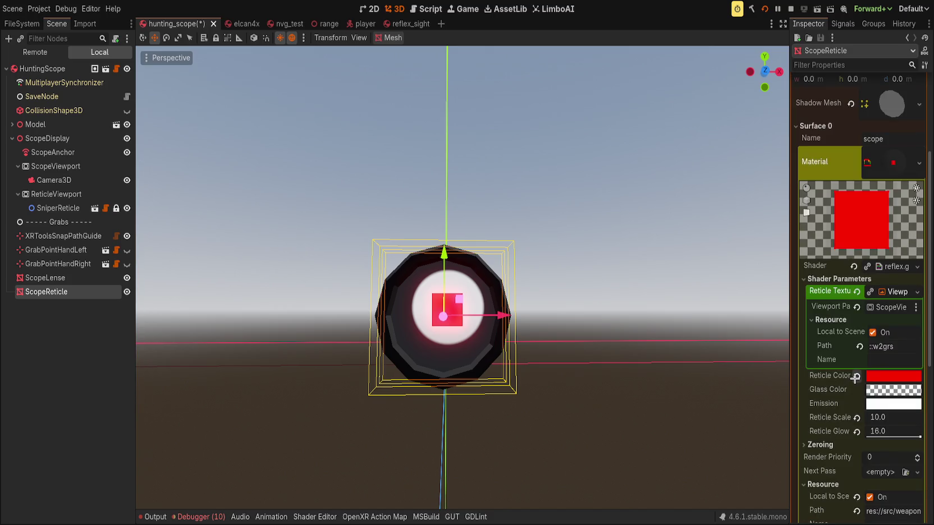
click(855, 376)
key(ctrl+z)
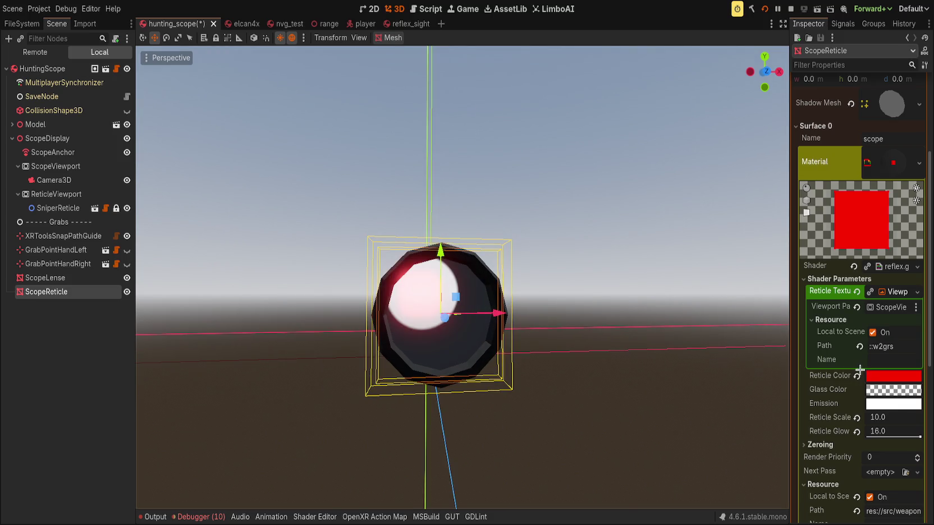
click(56, 208)
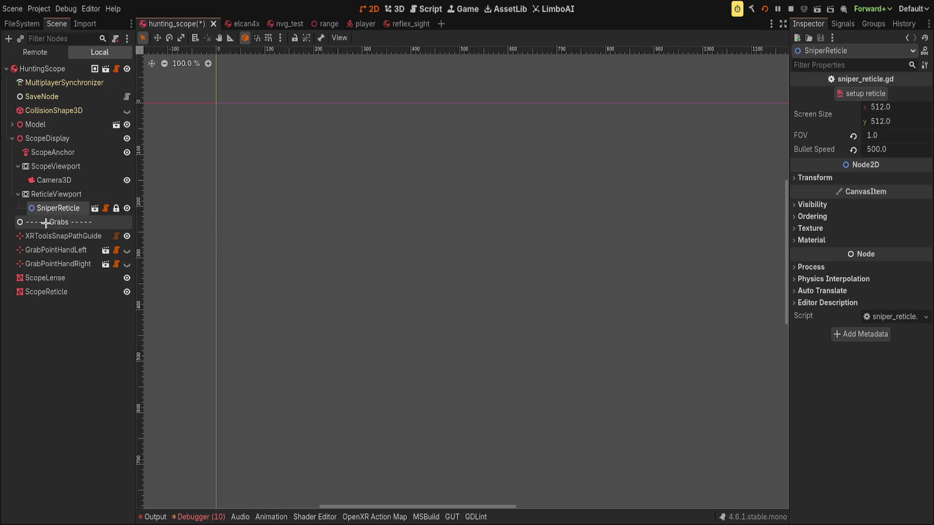
click(56, 190)
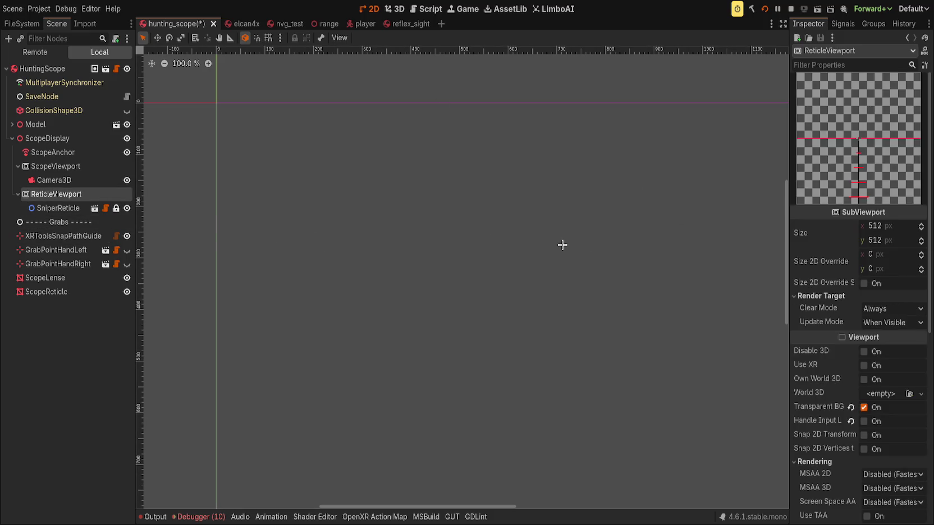
click(56, 292)
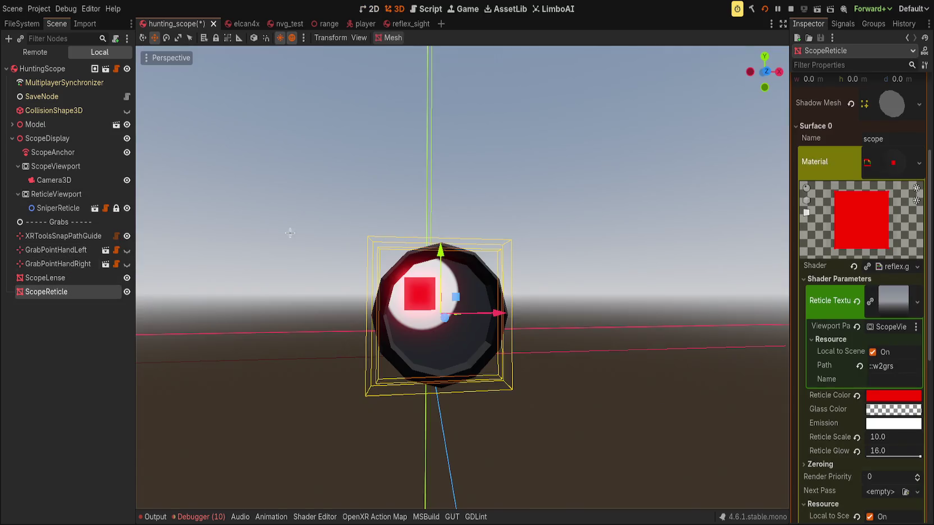
mouse_move(744, 365)
mouse_down()
mouse_move(650, 309)
mouse_move(621, 302)
mouse_up()
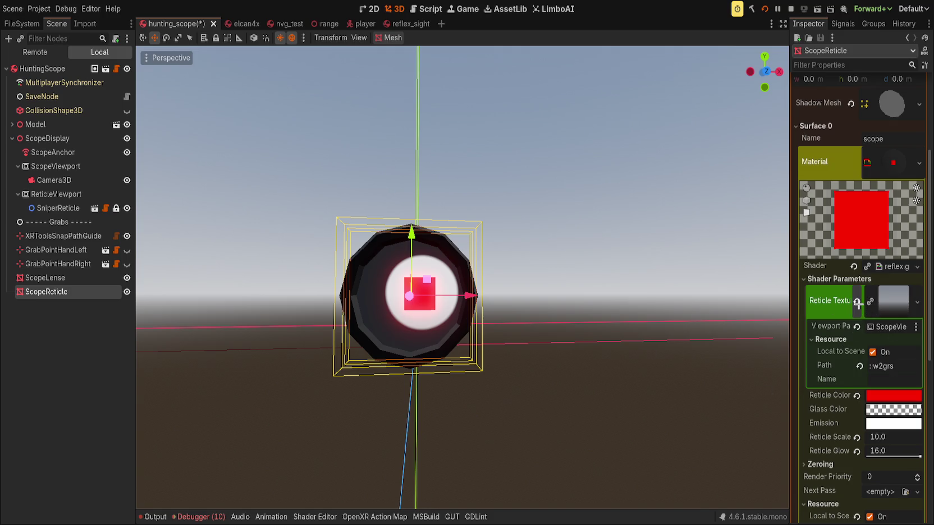
Step: Restore ReticleViewport as the reticle texture and set Reticle Scale to about 4.465
click(857, 303)
key(ctrl+z)
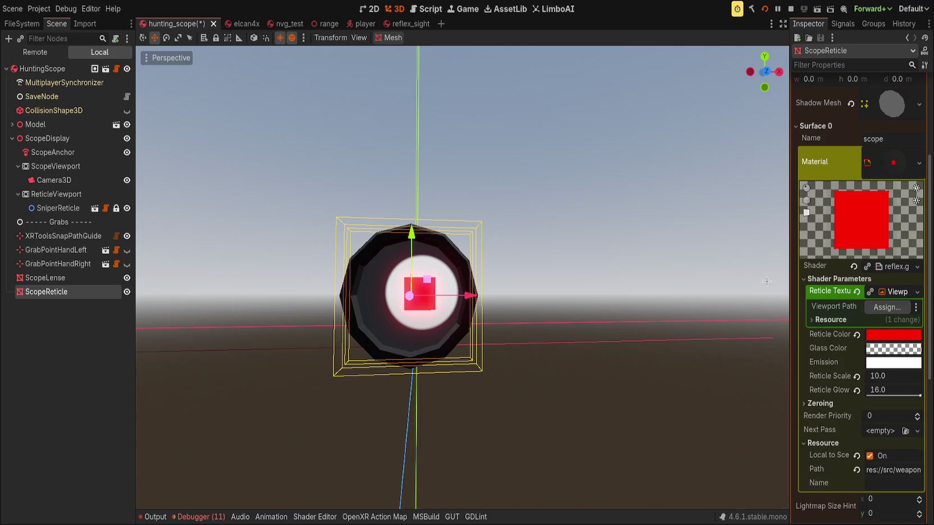
key(ctrl+z)
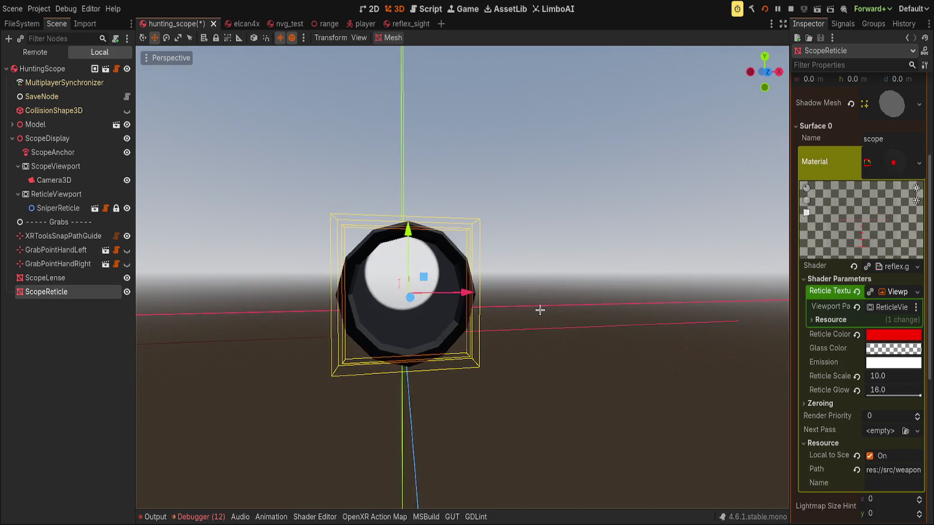
key(ctrl+z)
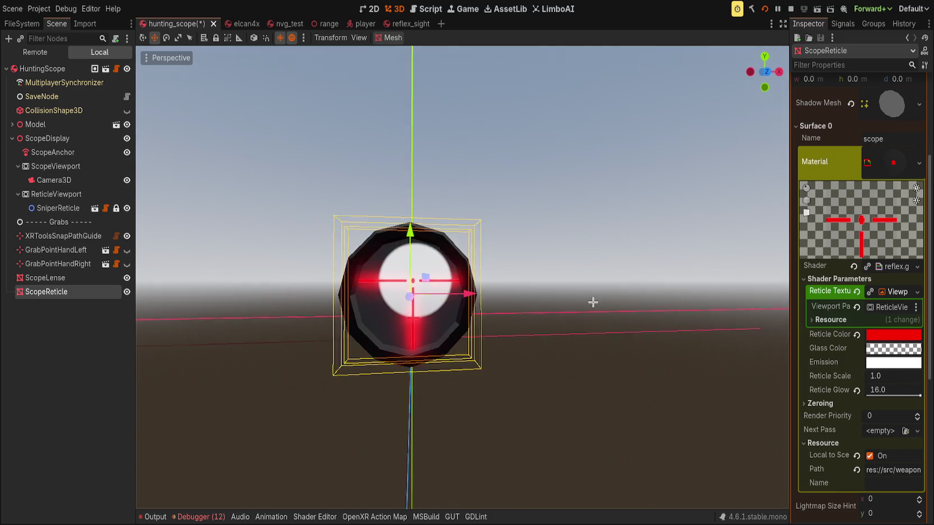
key(ctrl+z)
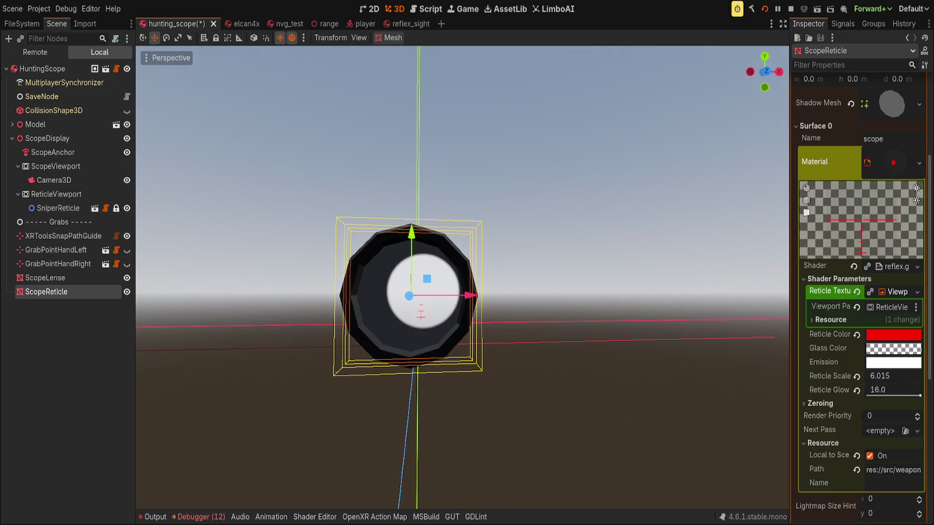
mouse_move(377, 241)
mouse_down()
mouse_move(392, 236)
mouse_move(359, 218)
mouse_up()
mouse_move(618, 331)
mouse_down()
mouse_move(652, 333)
mouse_move(601, 332)
mouse_up()
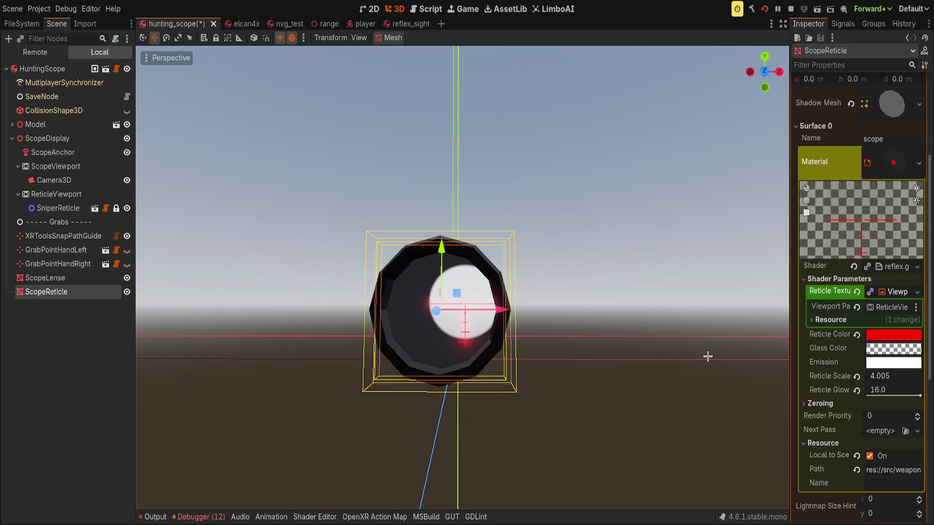
drag(707, 354, 714, 356)
drag(881, 376, 906, 375)
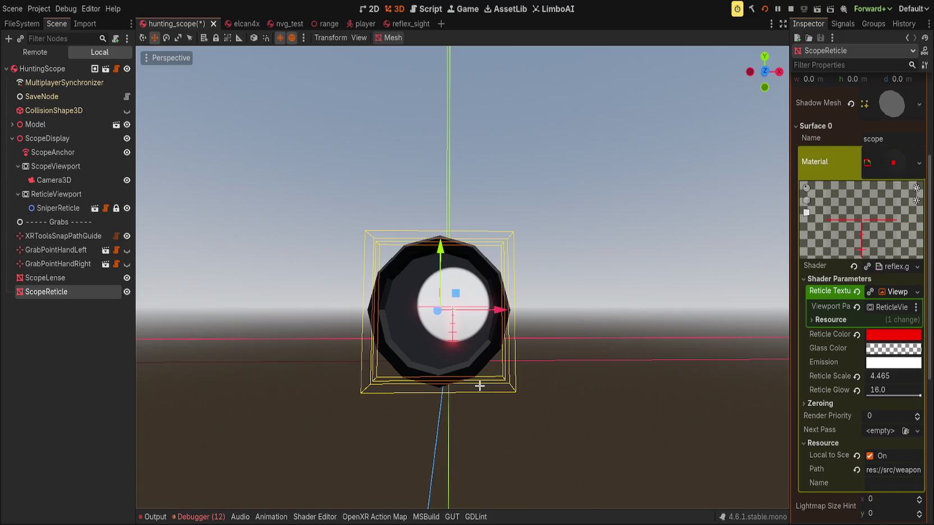
Step: Run the project to test the scope in VR, then stop the game
click(765, 9)
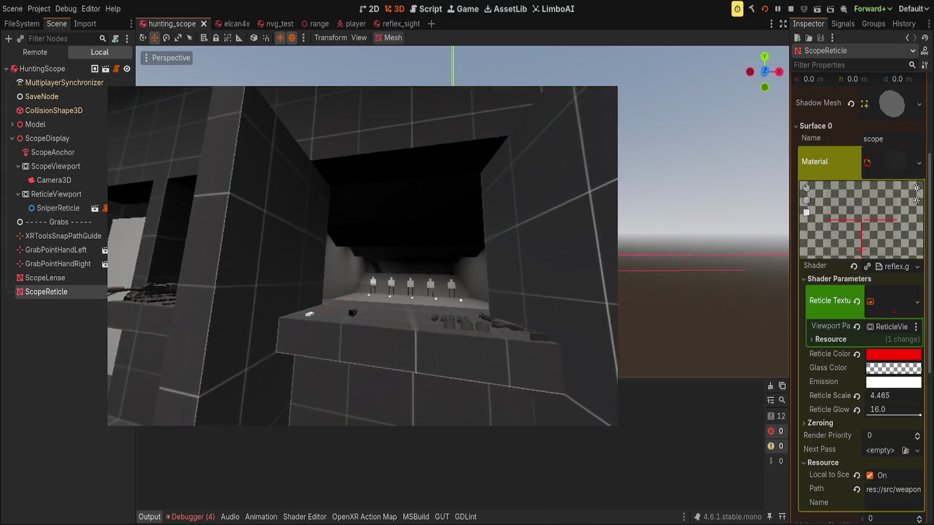
key(alt+Tab)
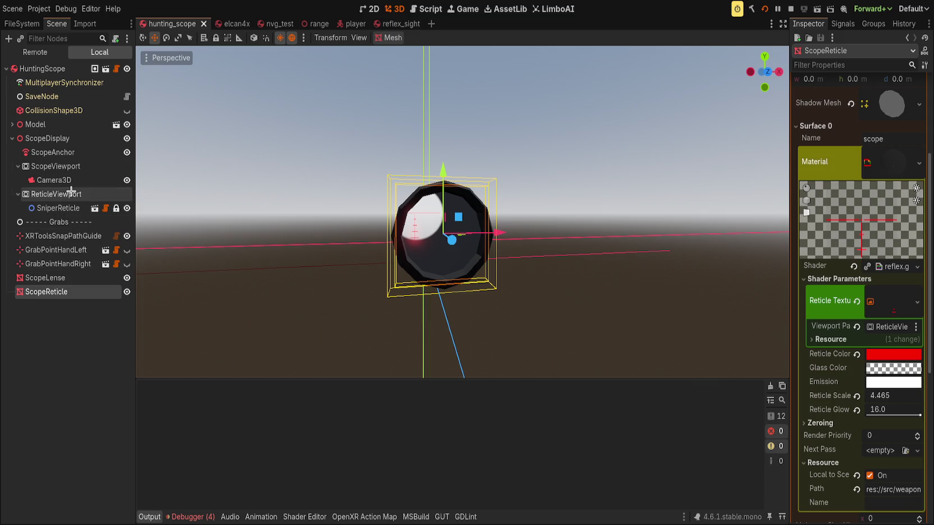
Step: Drag the ScopeViewport Camera3D's FOV gizmo outward to widen its 9.2° field of view
click(115, 181)
drag(426, 235, 381, 274)
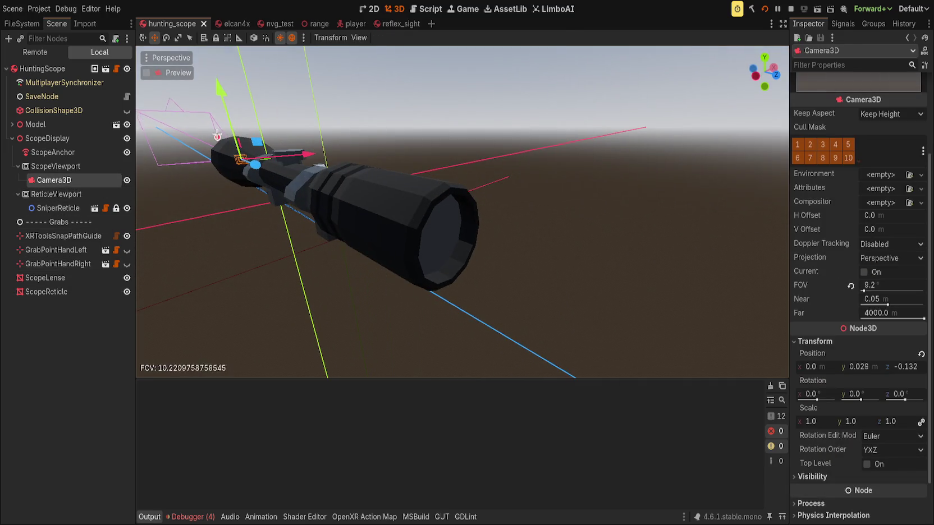
drag(217, 135, 408, 298)
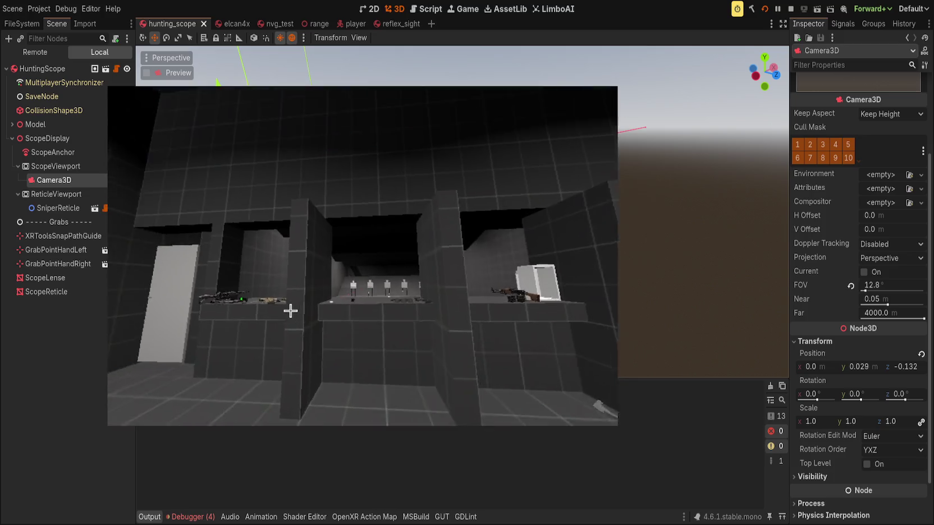
Step: Try a larger Reticle Scale on ScopeReticle, then undo it
click(79, 358)
click(42, 290)
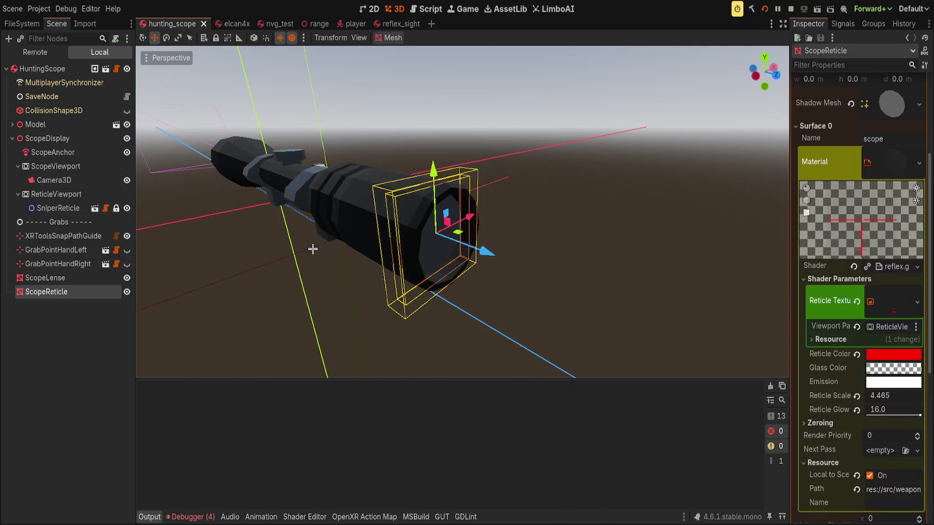
scroll(799, 266, down, 5)
scroll(848, 270, up, 2)
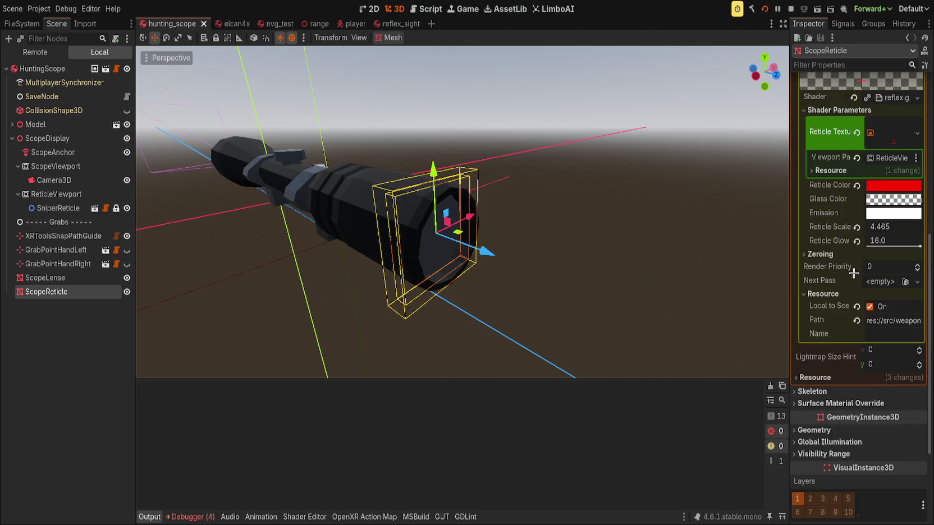
drag(881, 227, 903, 227)
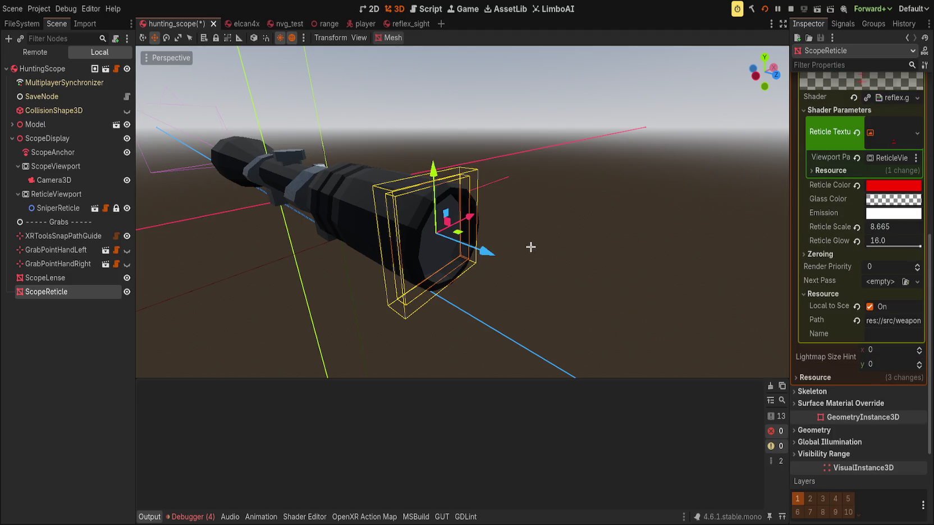
drag(521, 246, 432, 170)
key(ctrl+z)
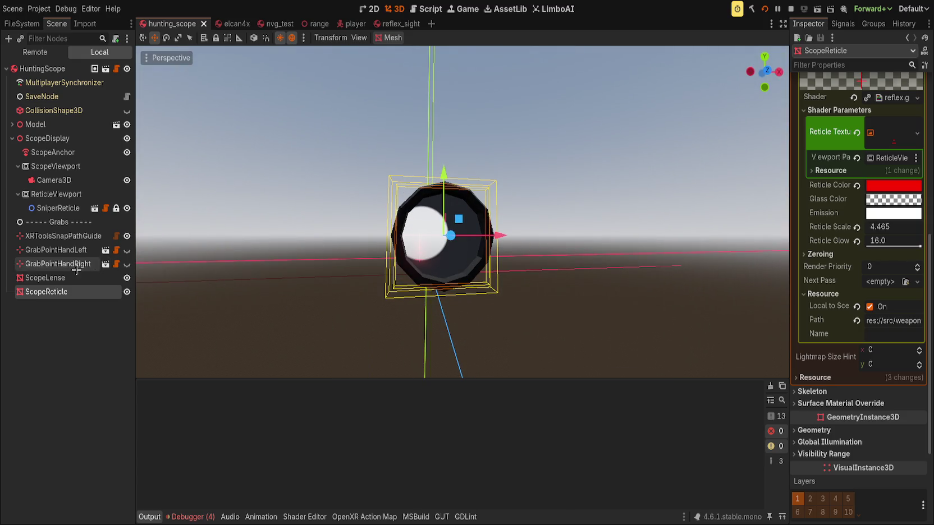
Step: Set ScopeLense's Scope Depth to 8.96 and launch the game
click(69, 279)
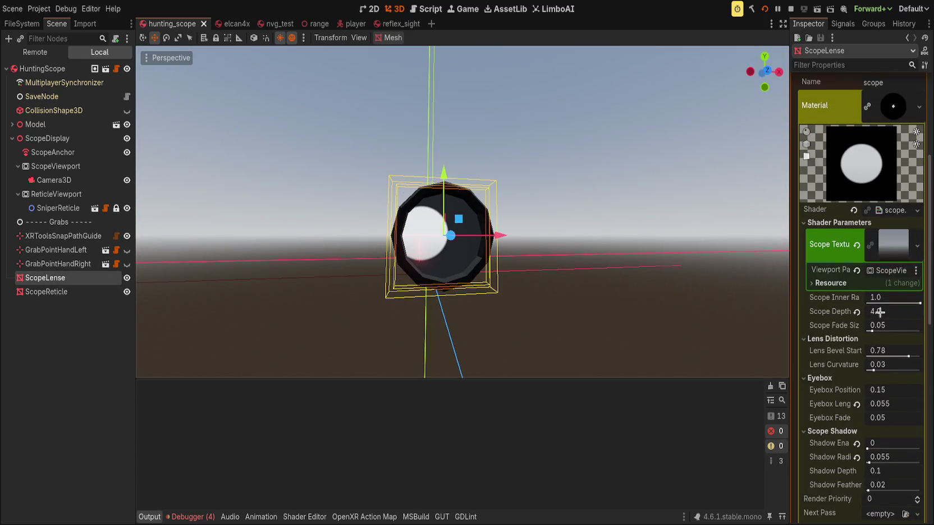
drag(884, 312, 906, 312)
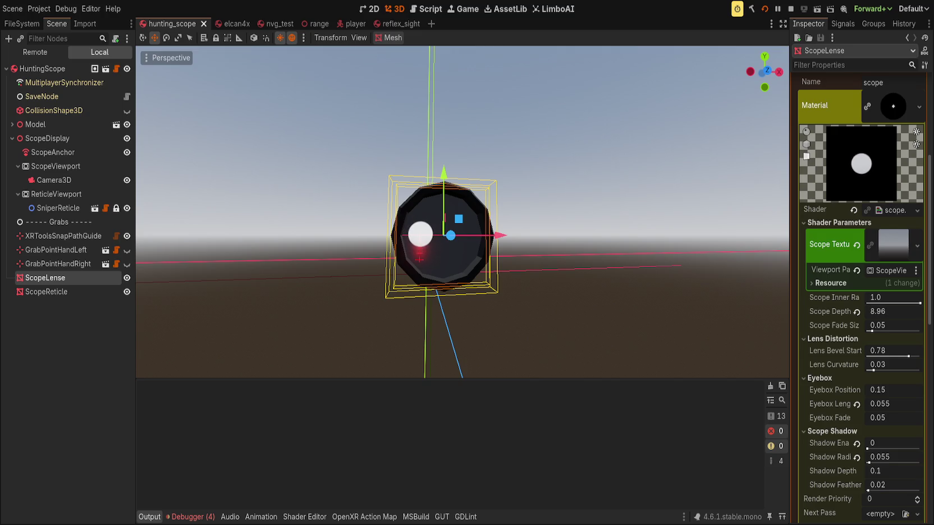
key(F5)
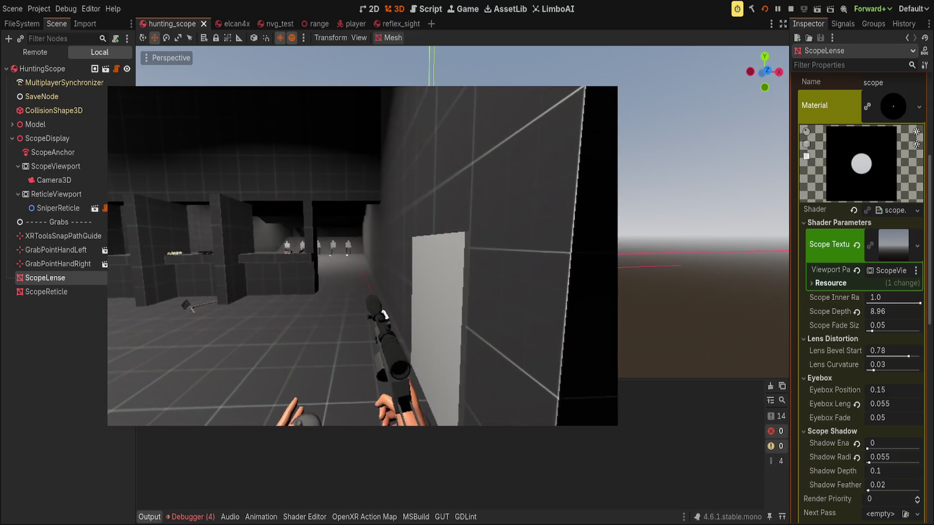
click(381, 317)
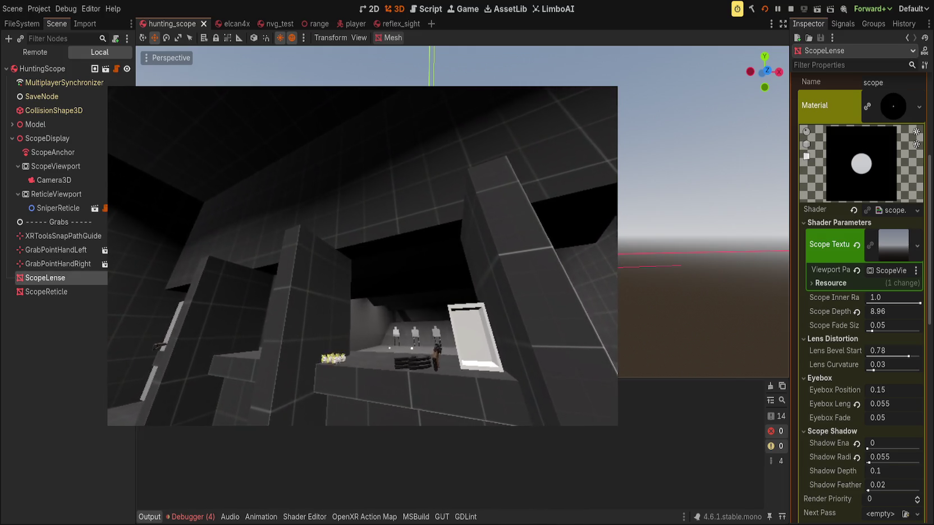
Step: Open scope.gdshader in an enlarged Shader Editor and scroll to its void fragment() function
click(44, 278)
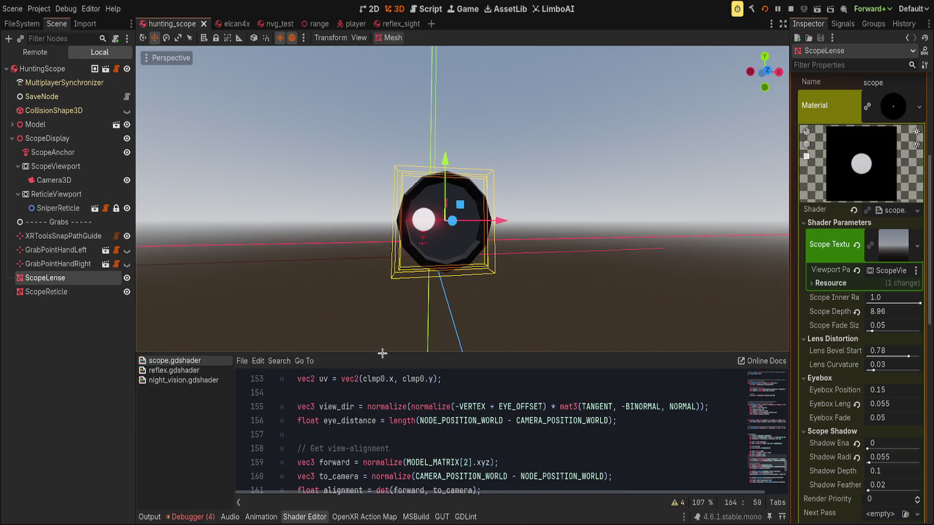
mouse_move(386, 353)
mouse_down()
mouse_move(387, 386)
mouse_move(387, 149)
mouse_up()
scroll(377, 368, up, 6)
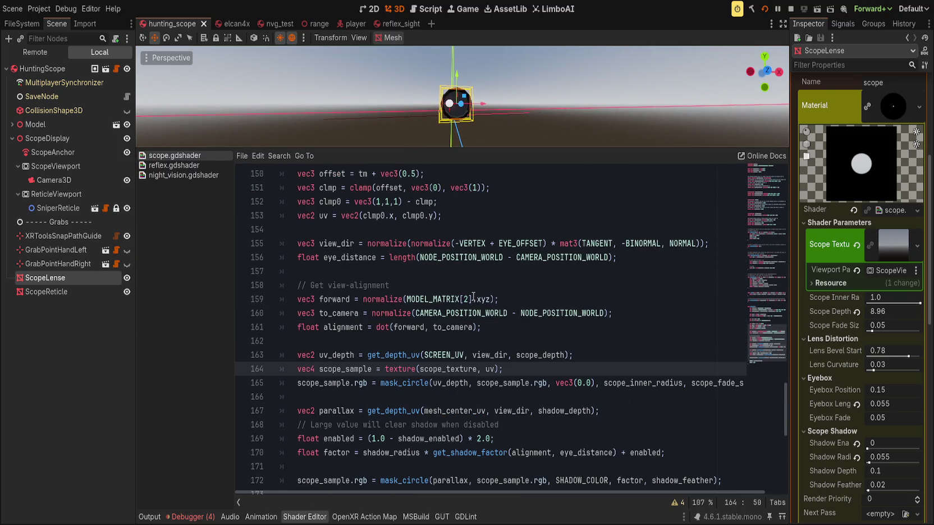
scroll(416, 306, up, 2)
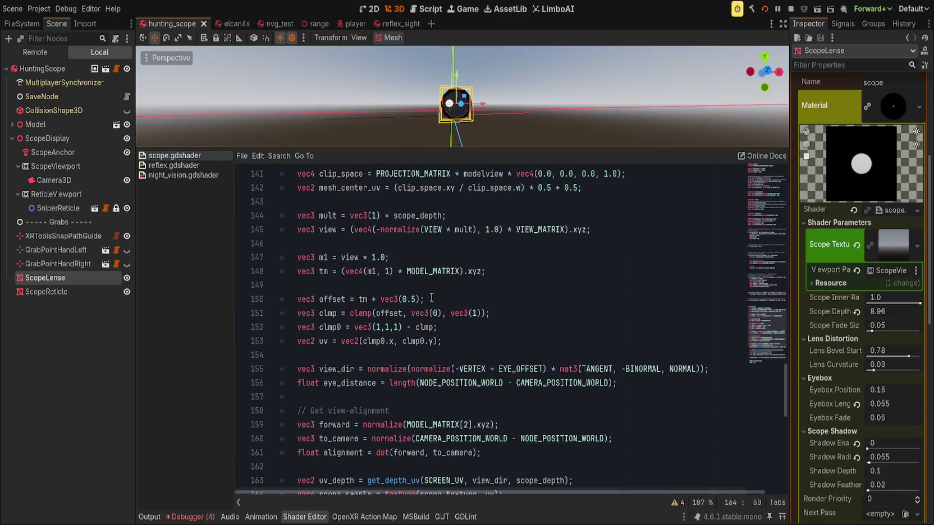
scroll(431, 297, up, 3)
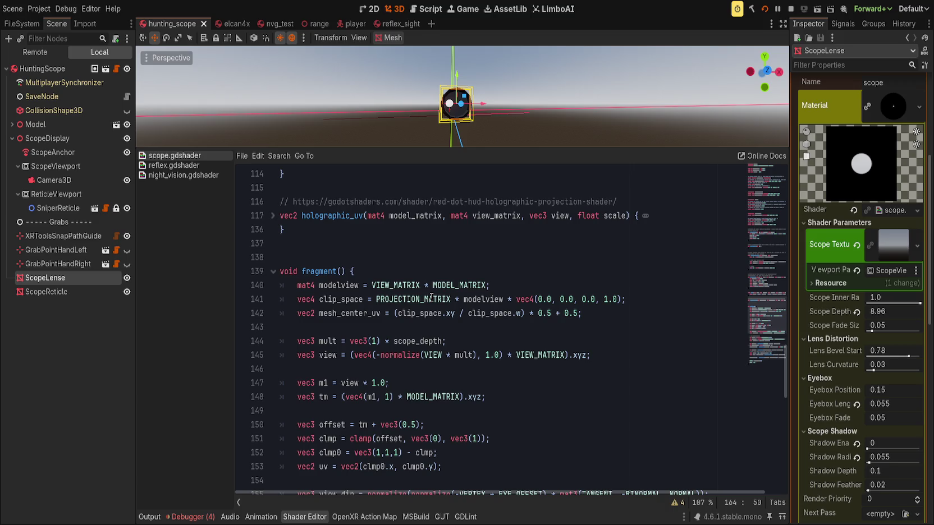
scroll(430, 298, down, 6)
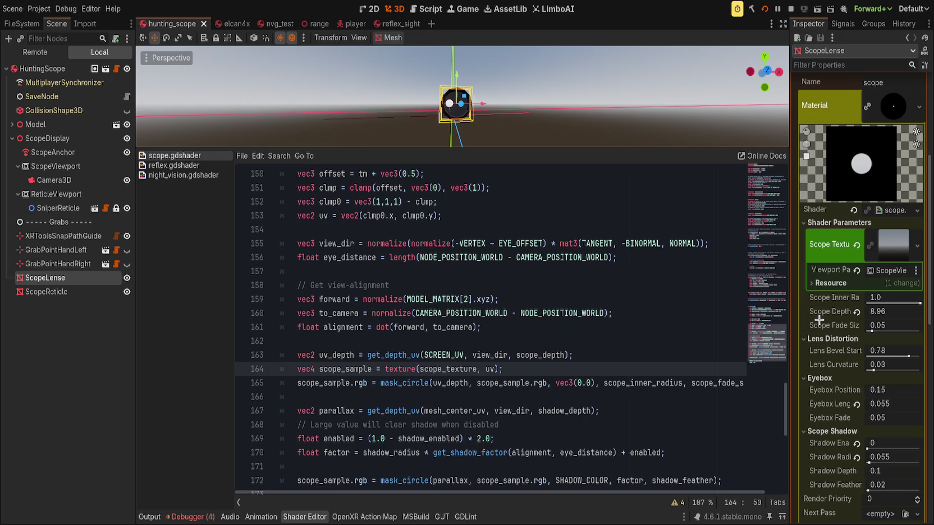
scroll(820, 318, down, 4)
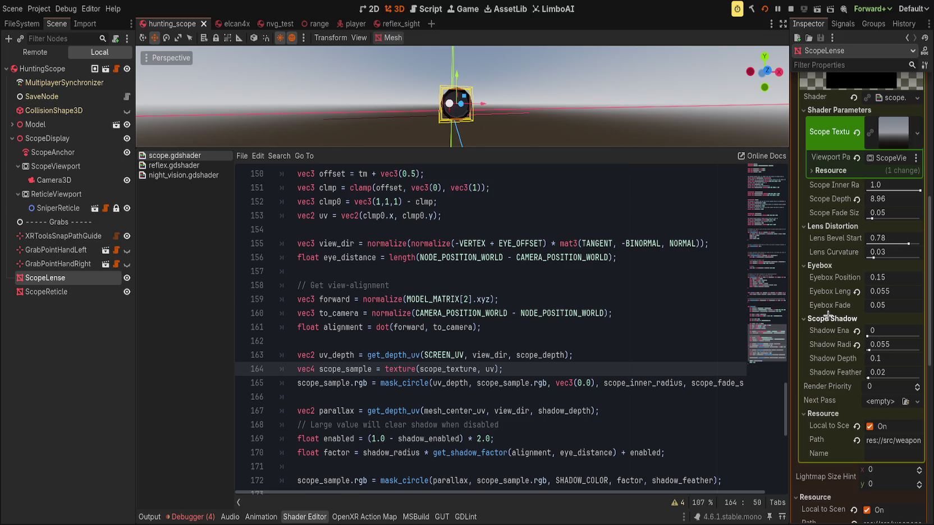
scroll(581, 303, down, 3)
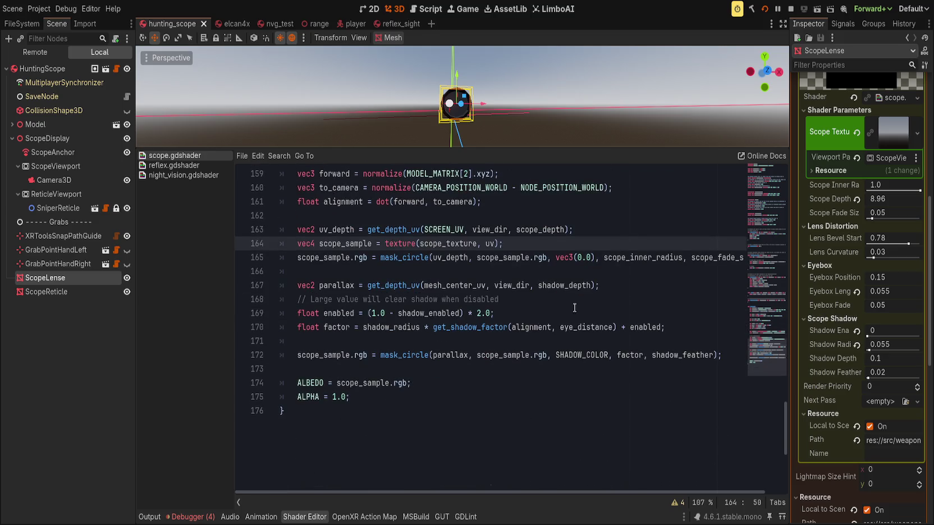
scroll(521, 318, up, 3)
scroll(507, 299, up, 1)
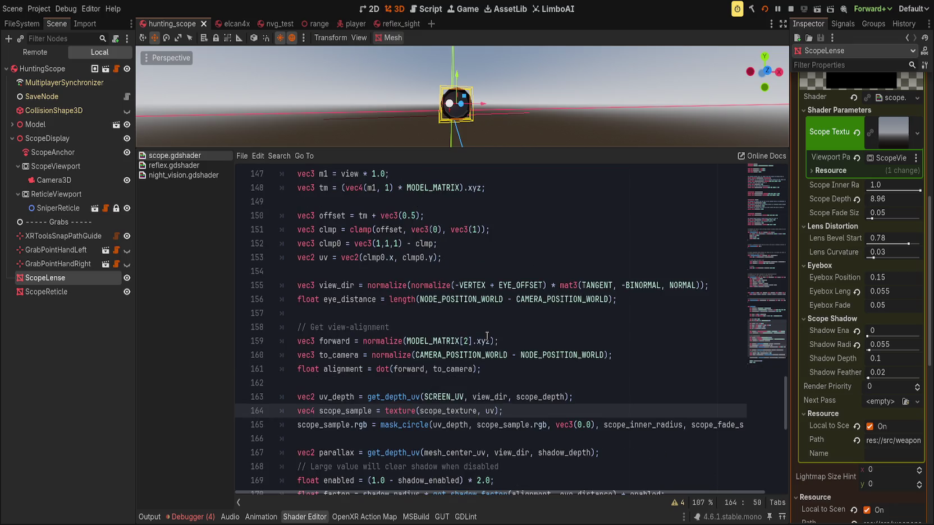
scroll(522, 337, up, 3)
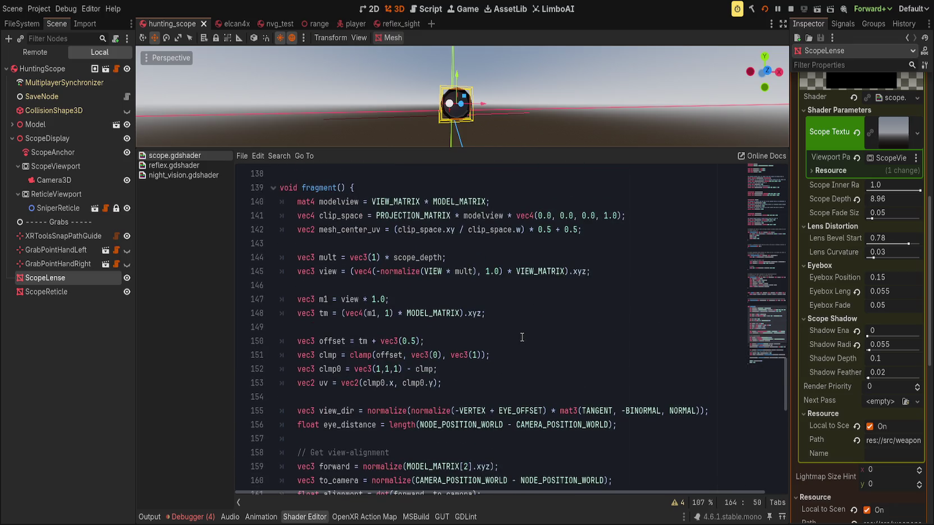